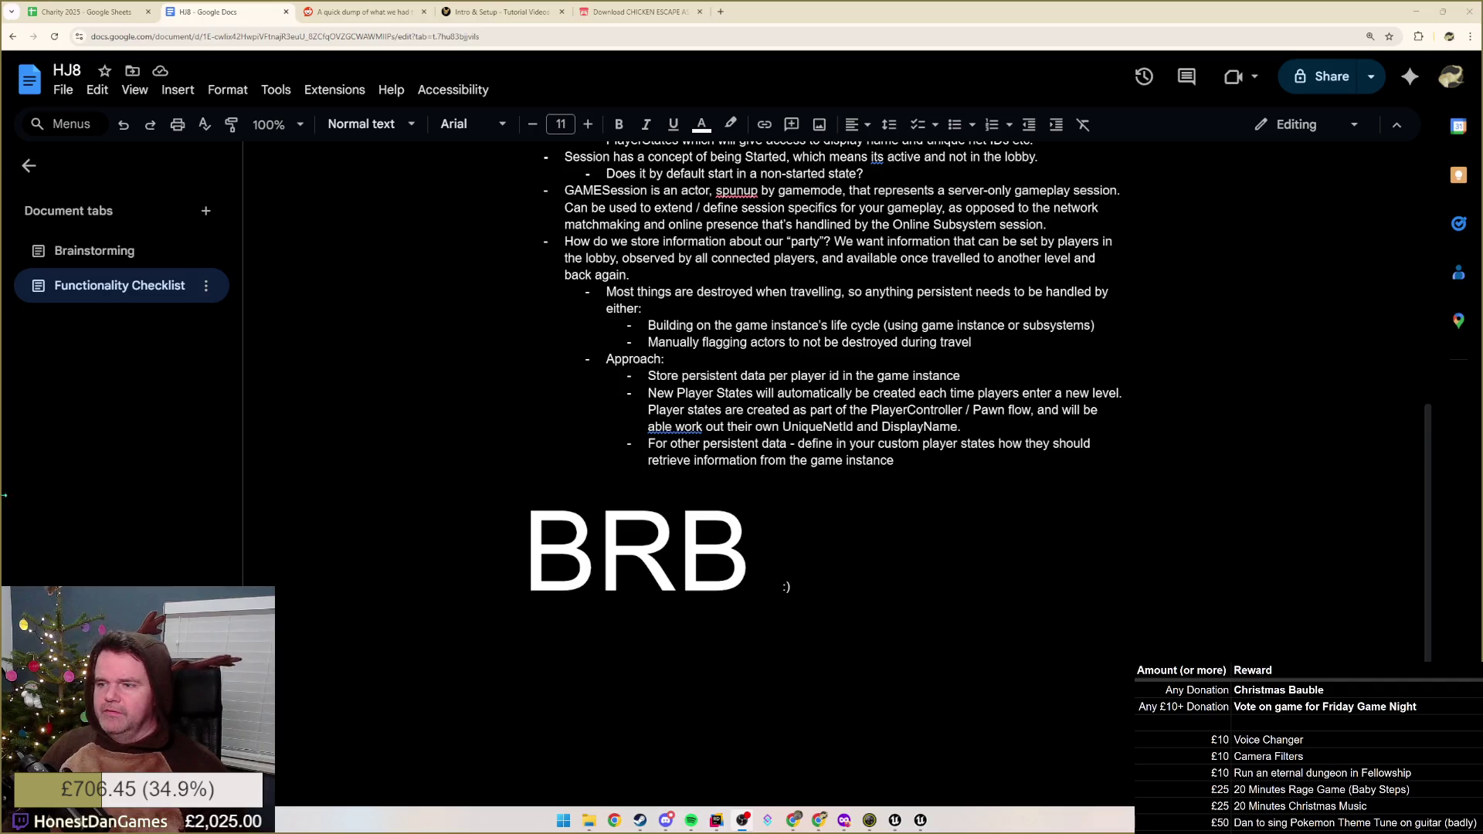
- Delete the large BRB :) break message below the party notes
left_click_drag(795, 584, 492, 557)
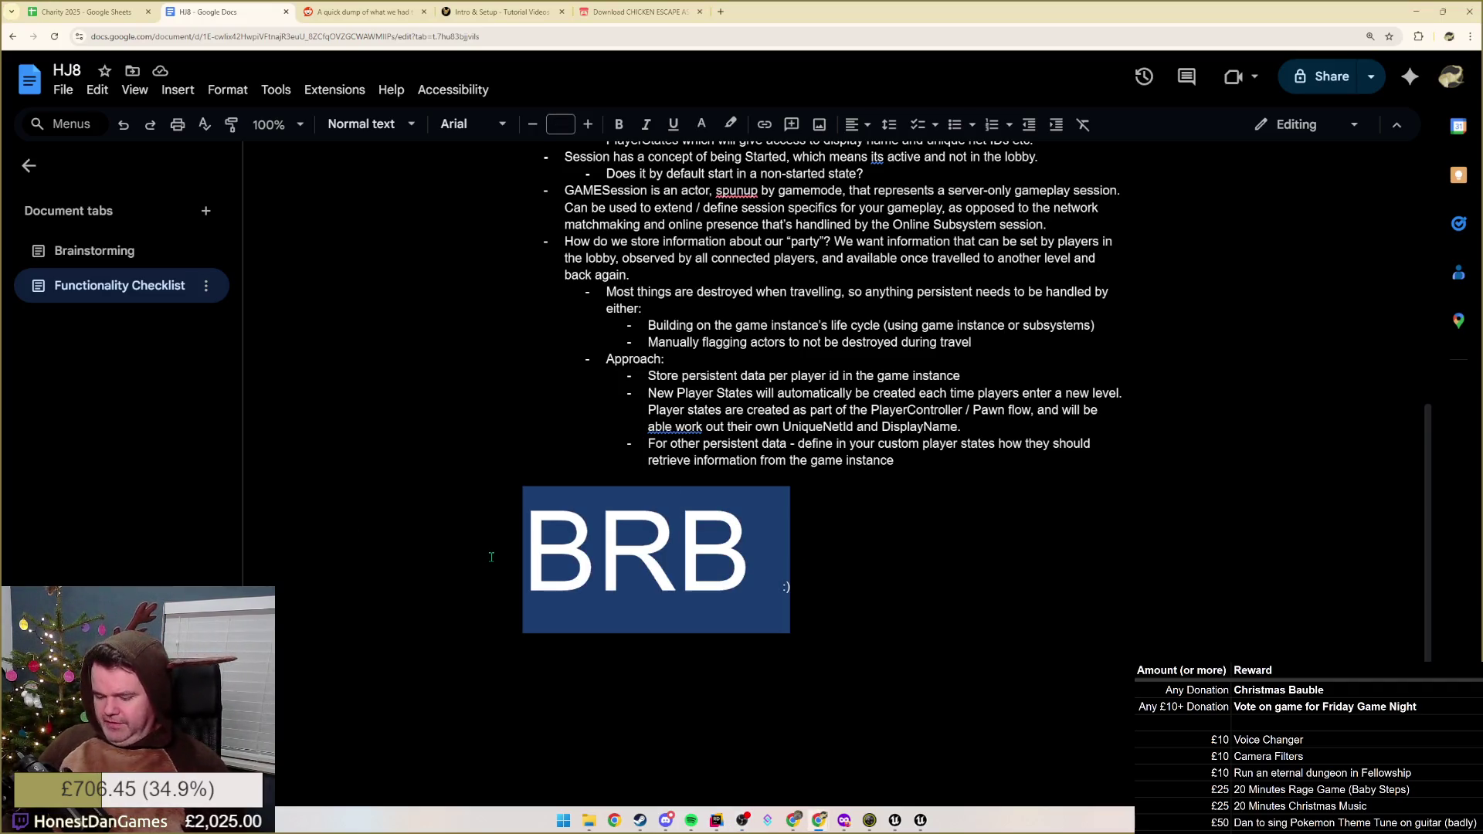
key("BackSpace")
key("BackSpace")
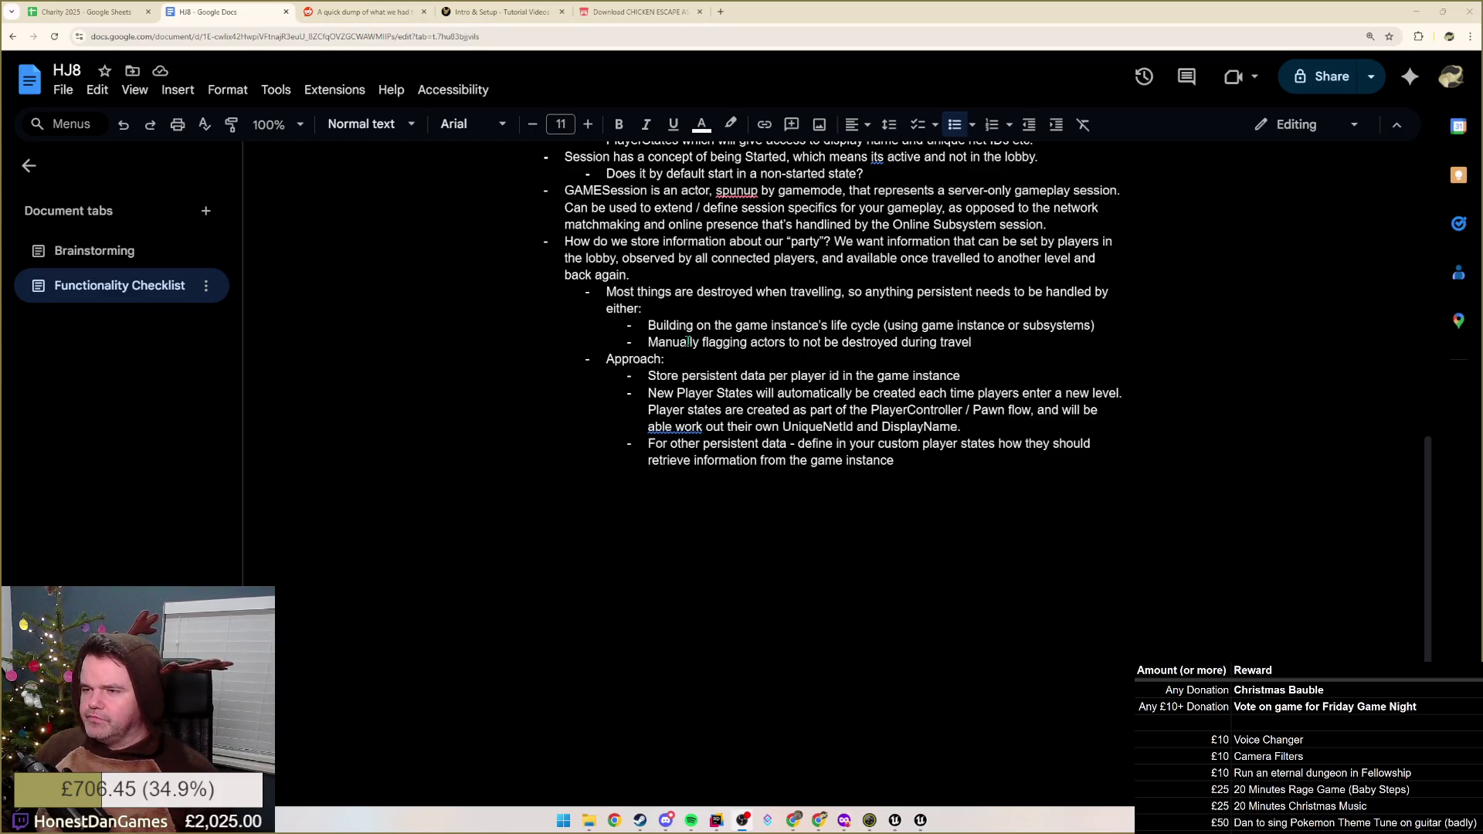
scroll(696, 328, "up", 3)
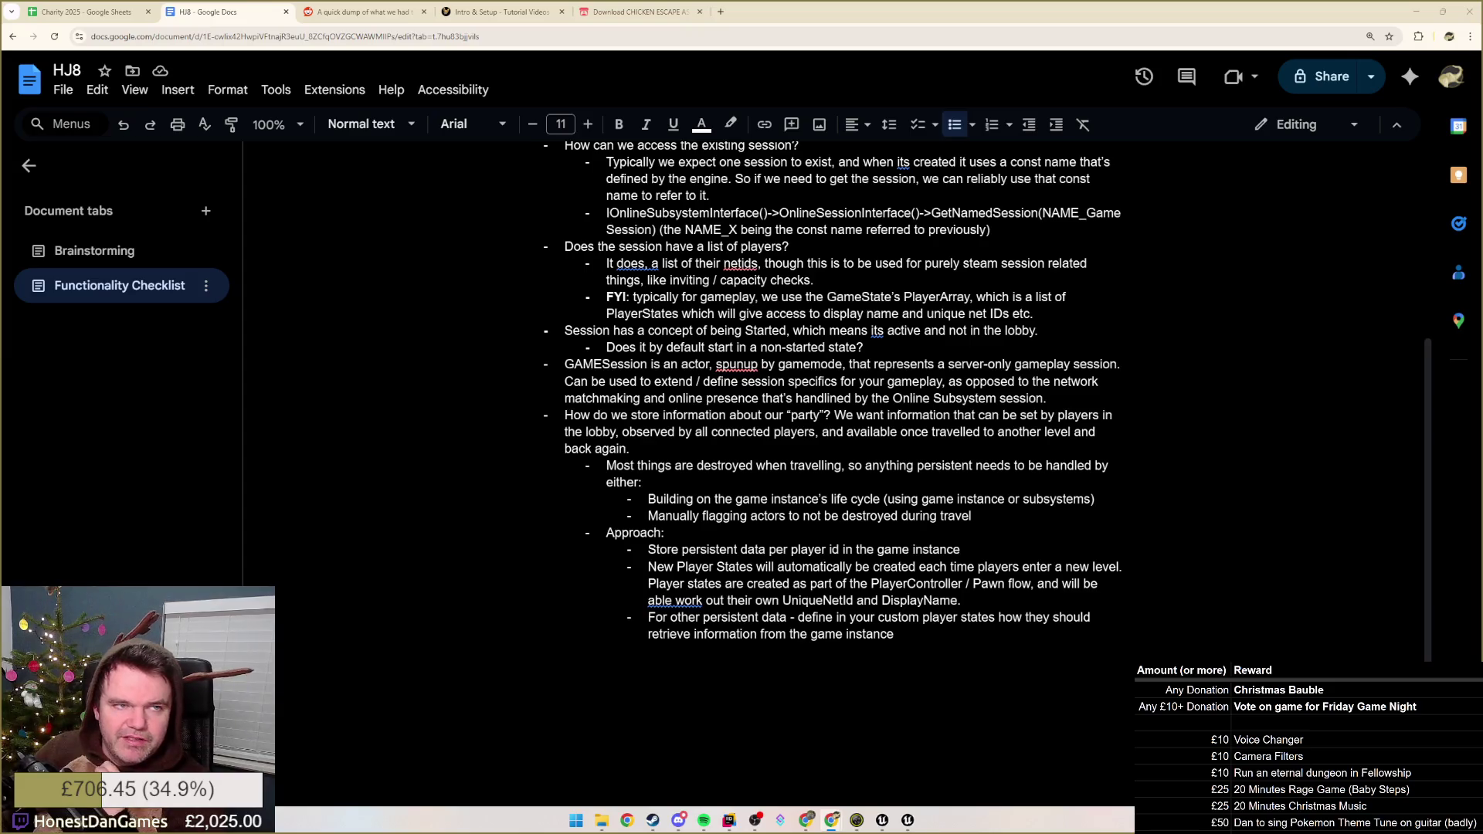
scroll(747, 500, "up", 2)
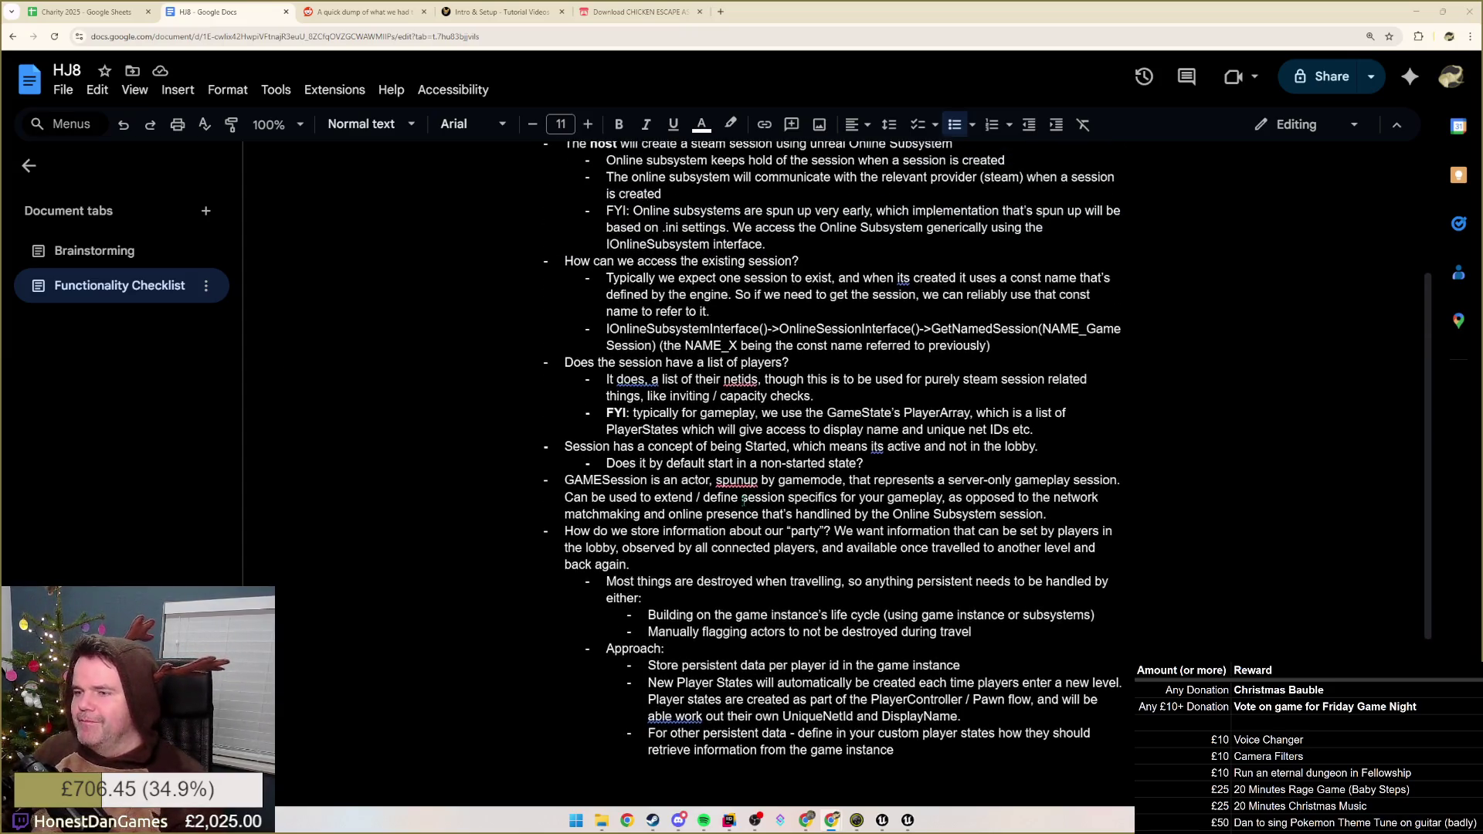
scroll(628, 476, "down", 1)
- Read through the party paragraph and Approach lines, highlighting and clearing each as you go
left_click_drag(593, 474, 747, 490)
left_click(775, 489)
left_click_drag(663, 523, 706, 557)
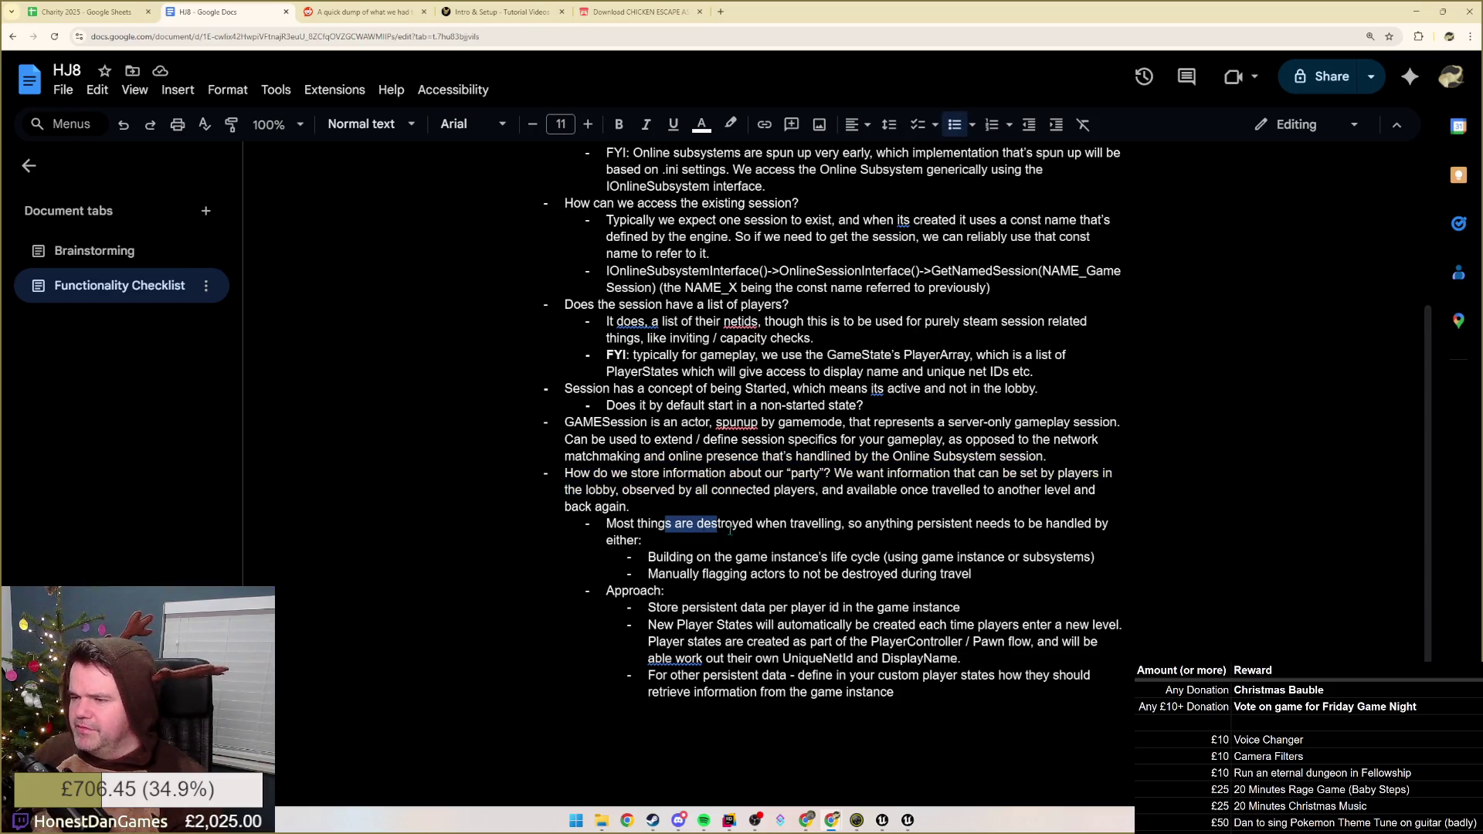
left_click(776, 574)
left_click_drag(666, 607, 941, 607)
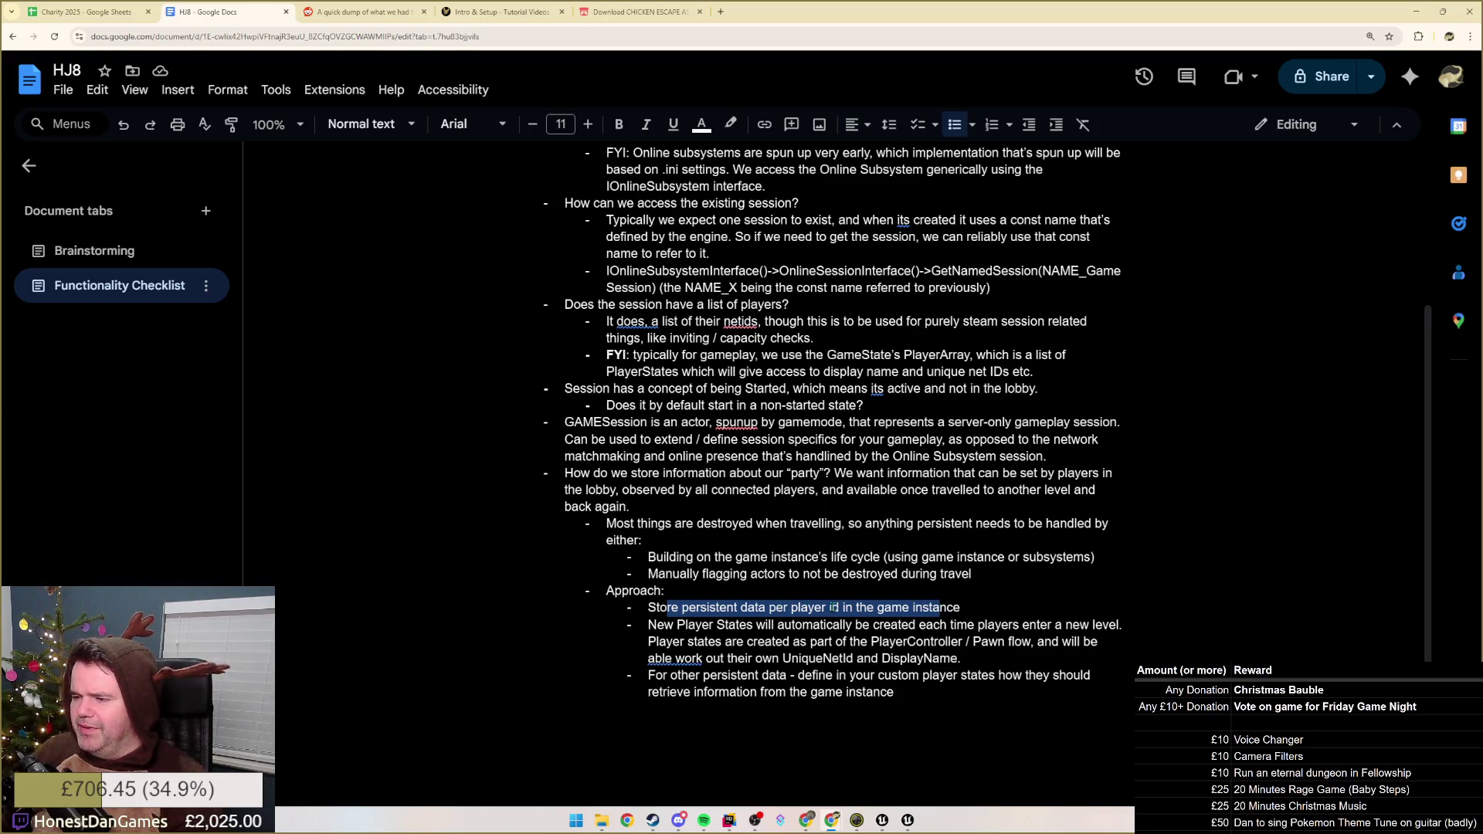
left_click(961, 608)
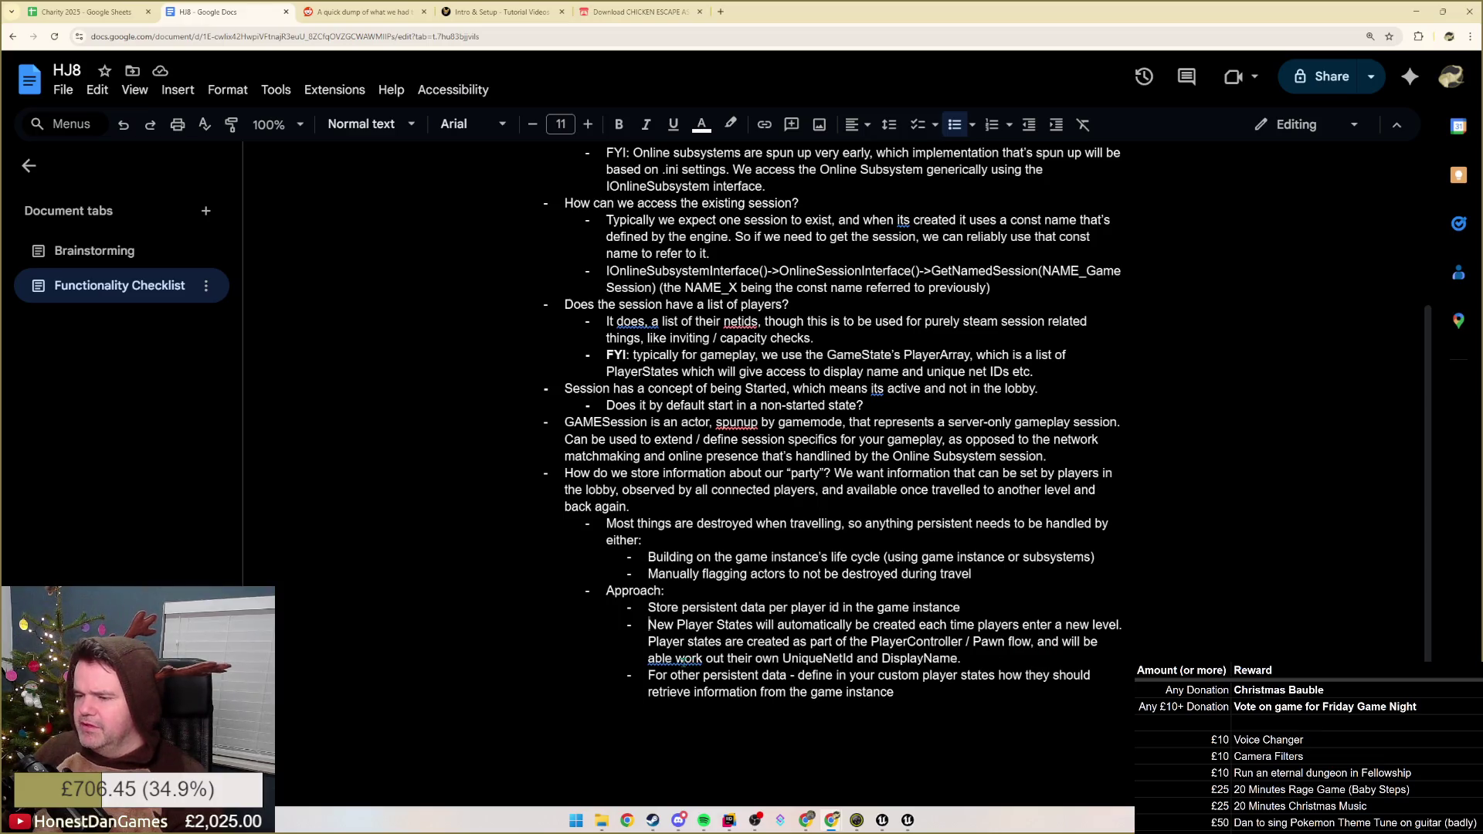
type("to work")
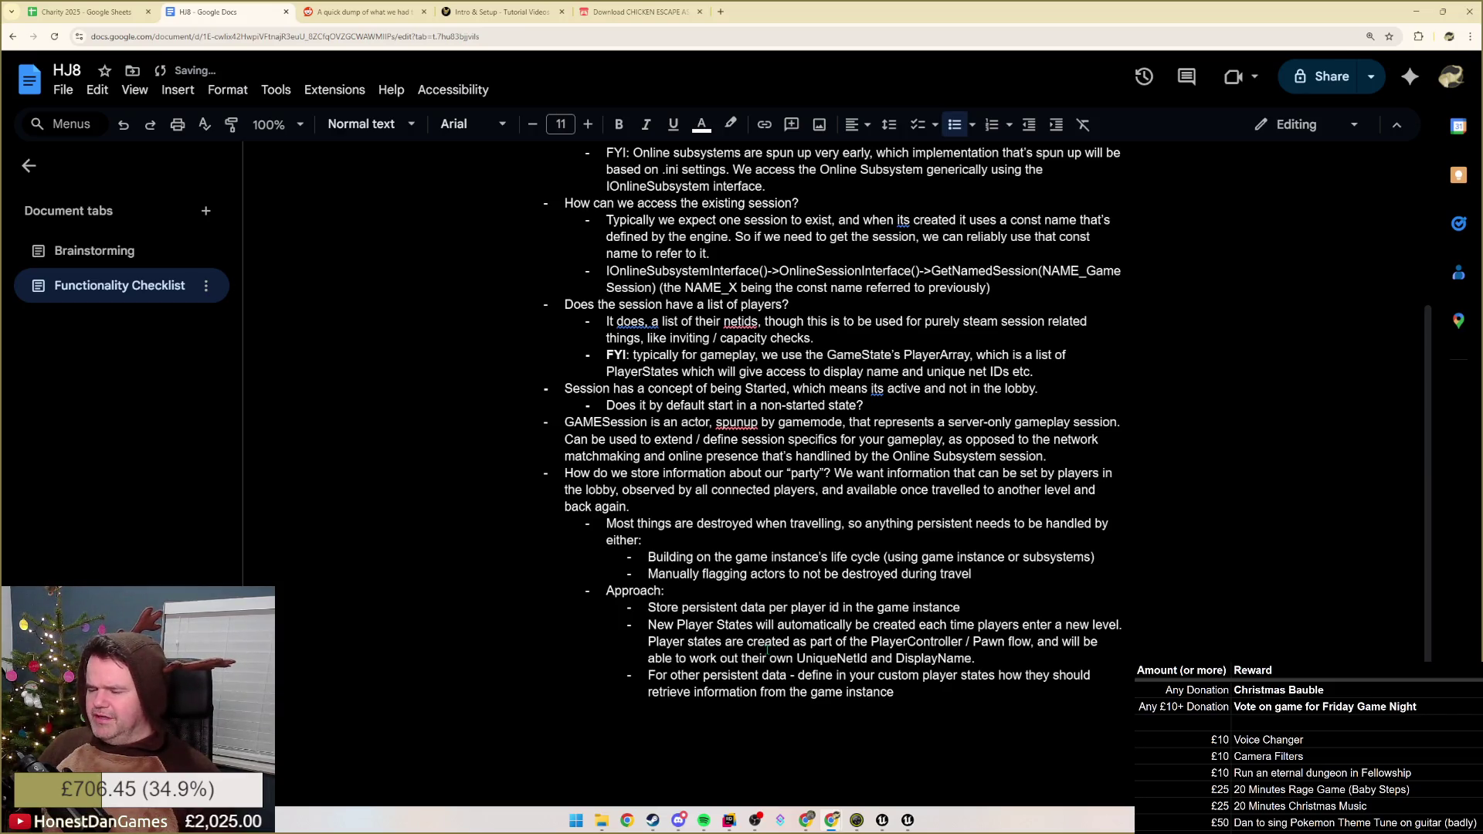
- Reword the DisplayName line so player states 'retrieve' their UniqueNetId, ending with a period
key("ctrl+shift+Right")
type("retrieve")
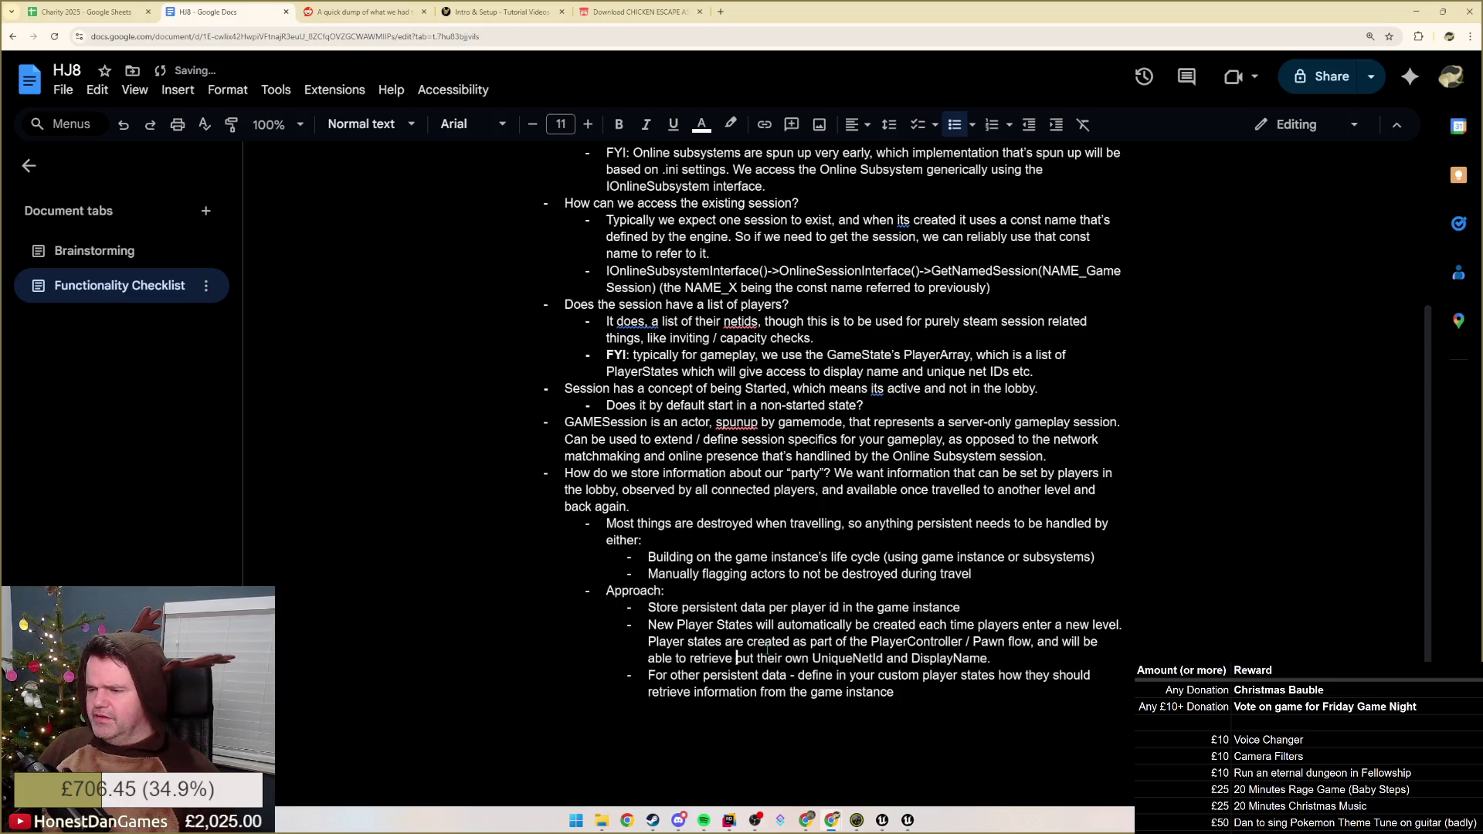
key("ctrl+shift+Right")
key("Delete")
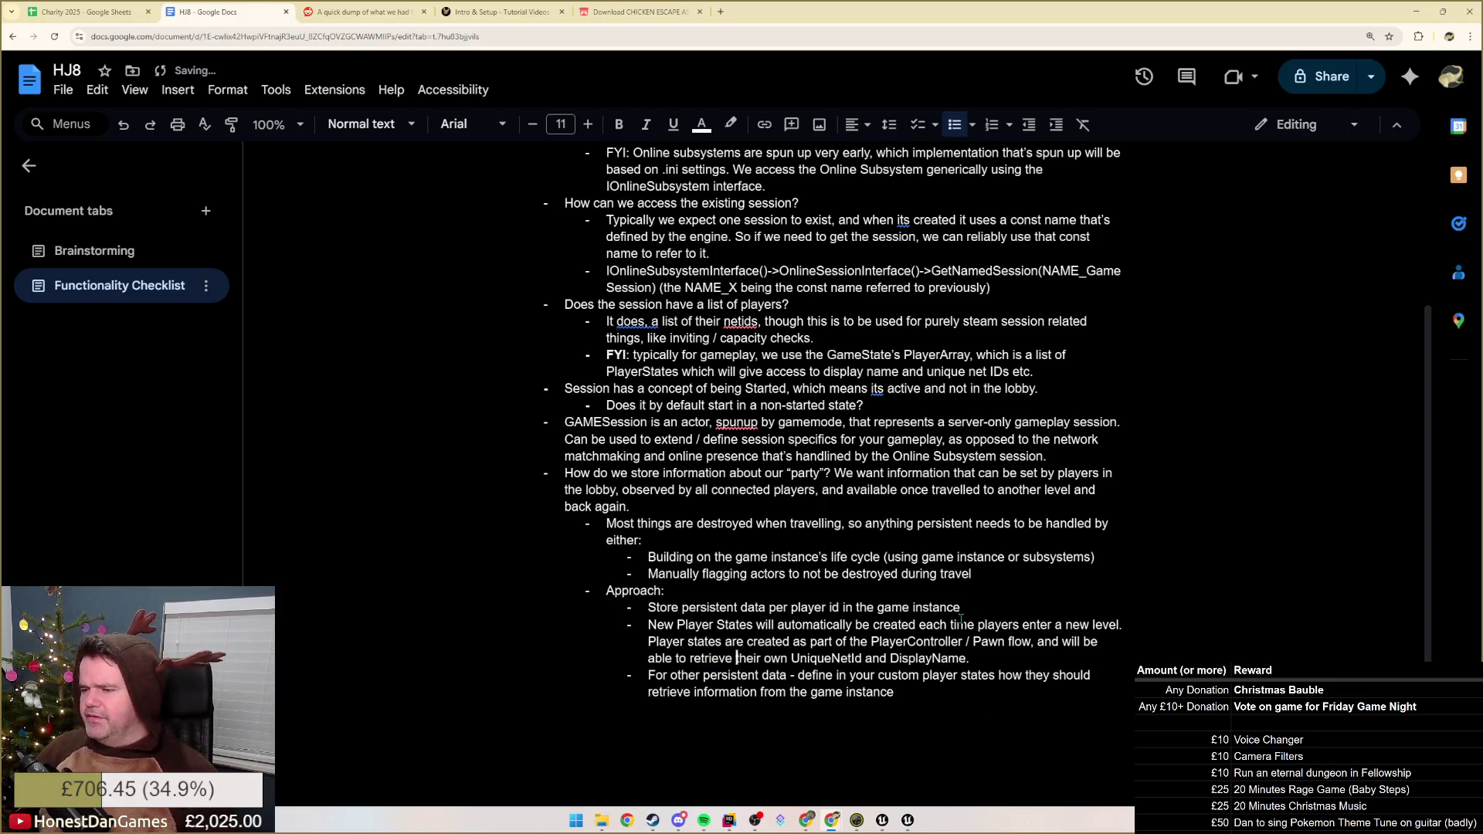
key("End")
type(".")
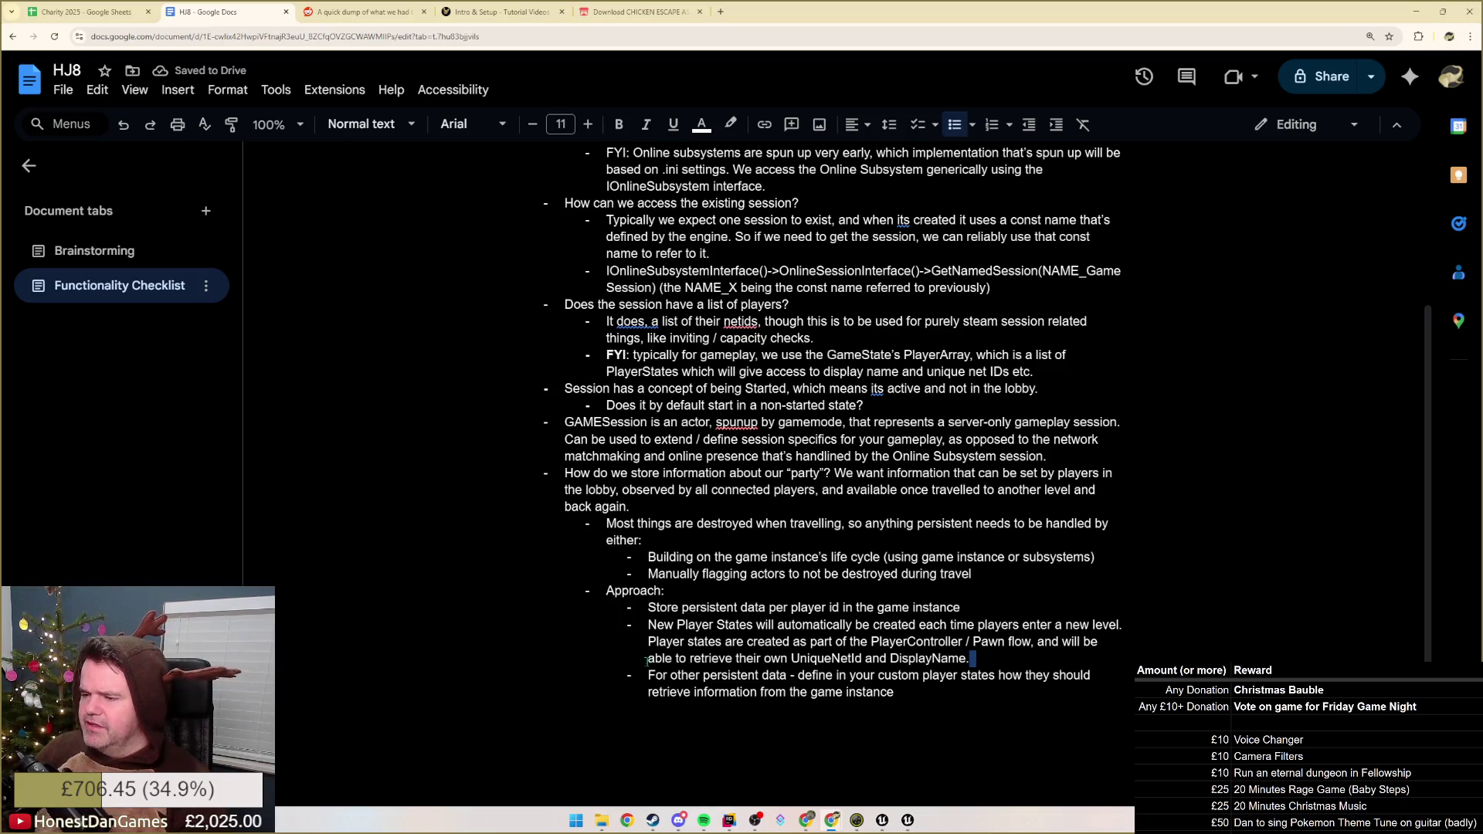
- Reword the last bullet: custom player states handle persistent data that can't be looked up
double_click(689, 676)
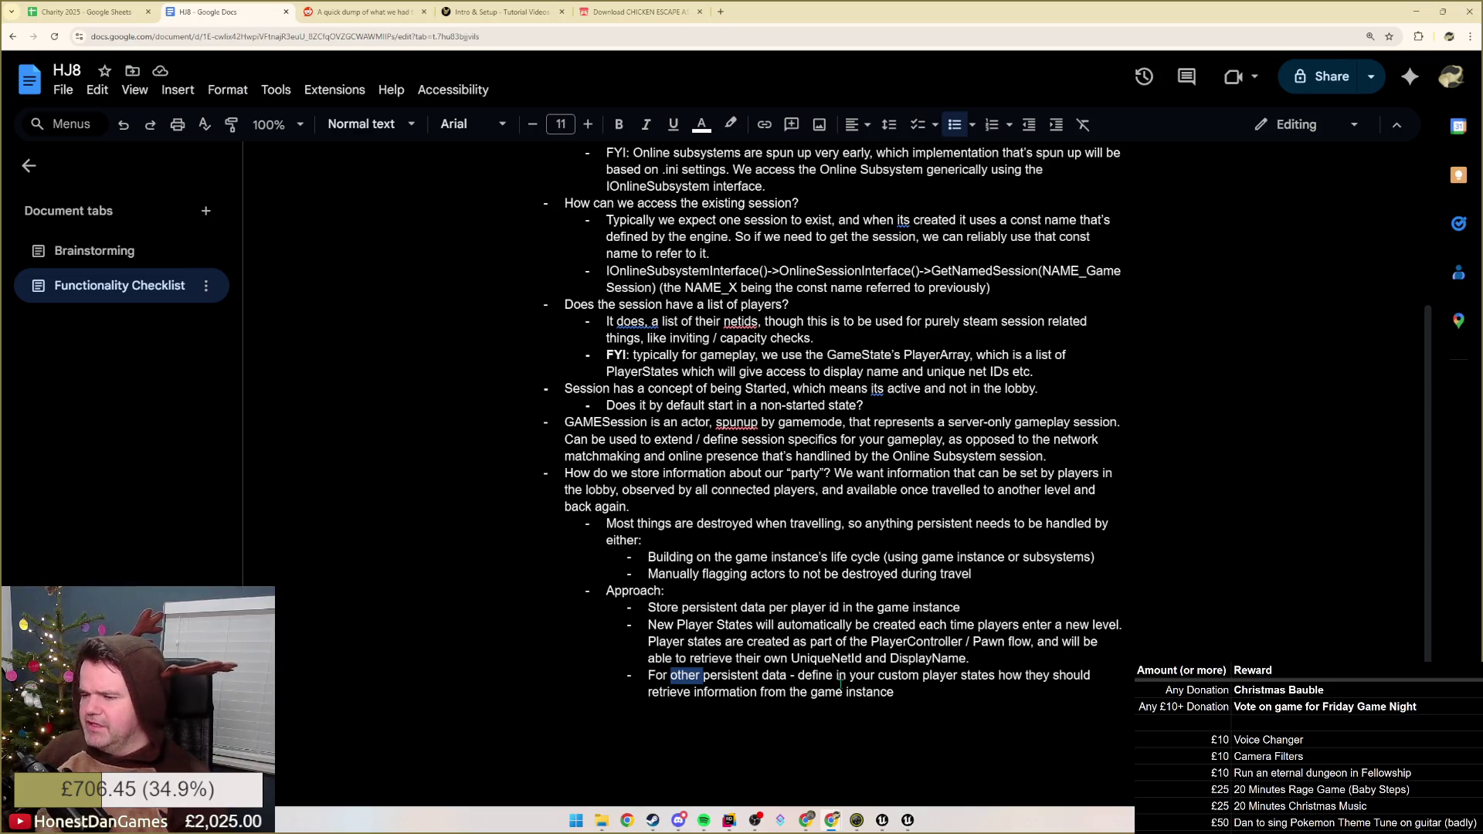
key("BackSpace")
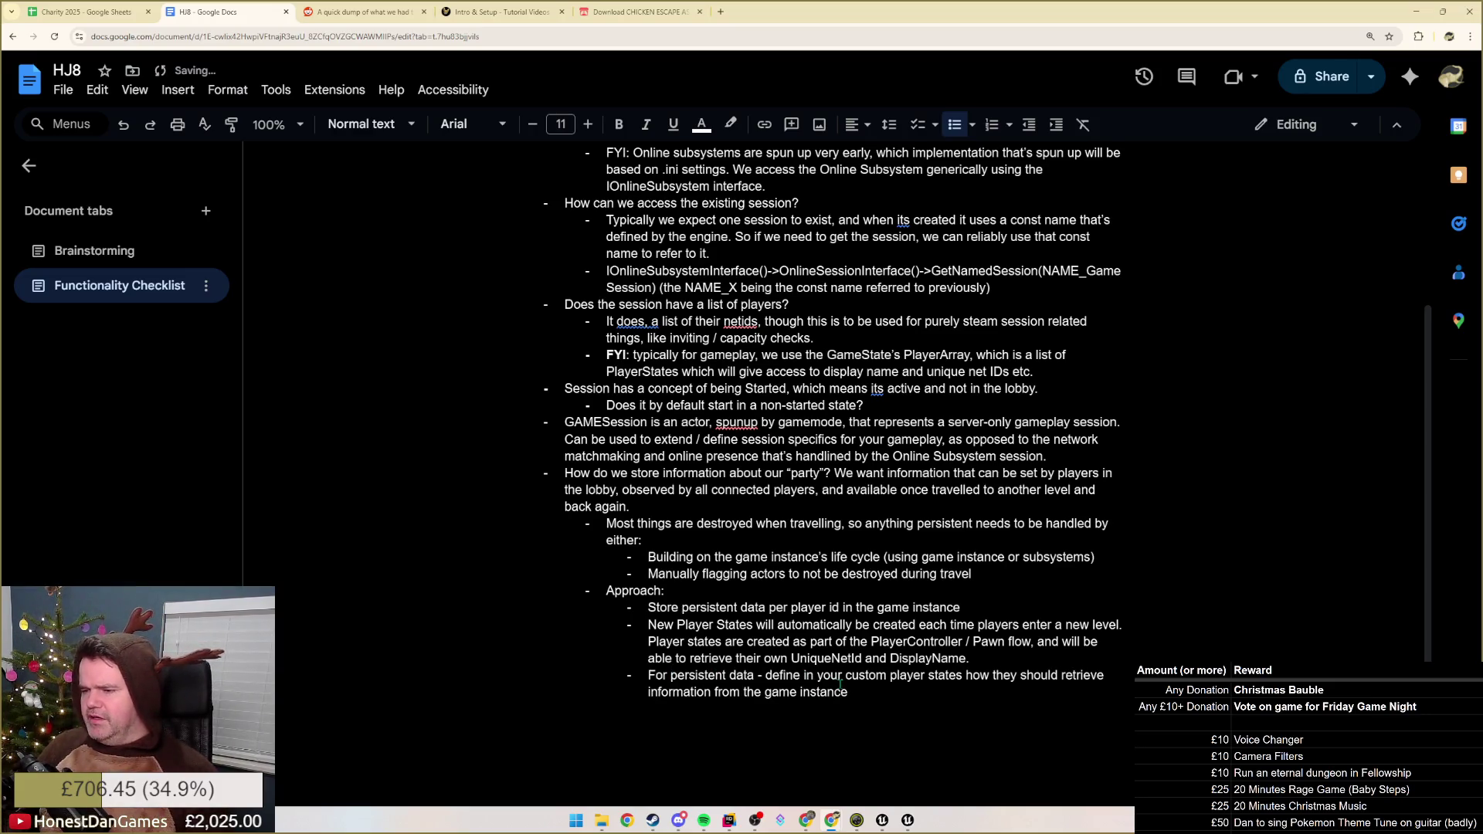
type("- we should")
key("ctrl+Right")
key("ctrl+Right")
key("ctrl+Right")
key("ctrl+BackSpace")
type("our")
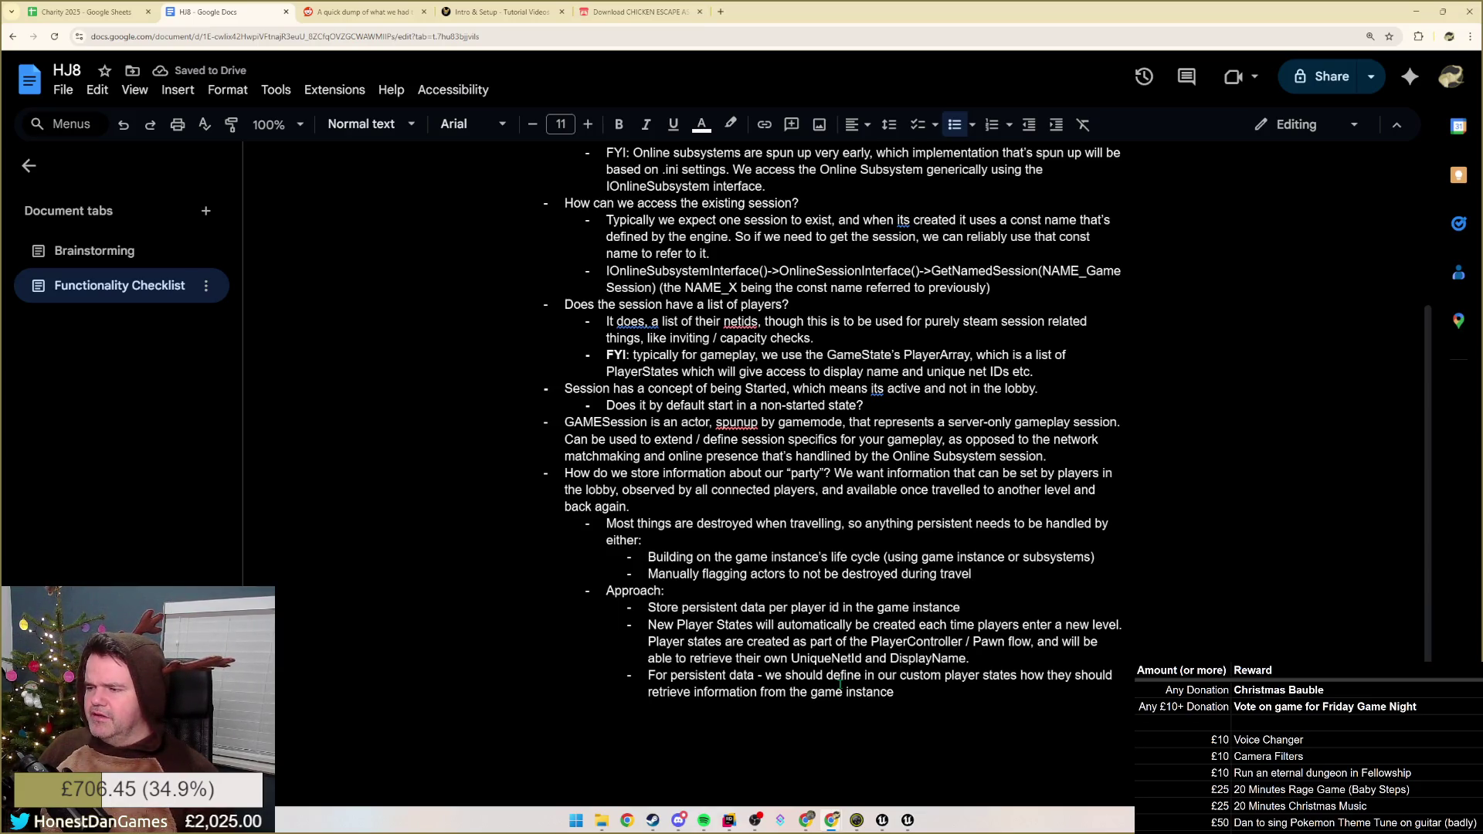
key("Down")
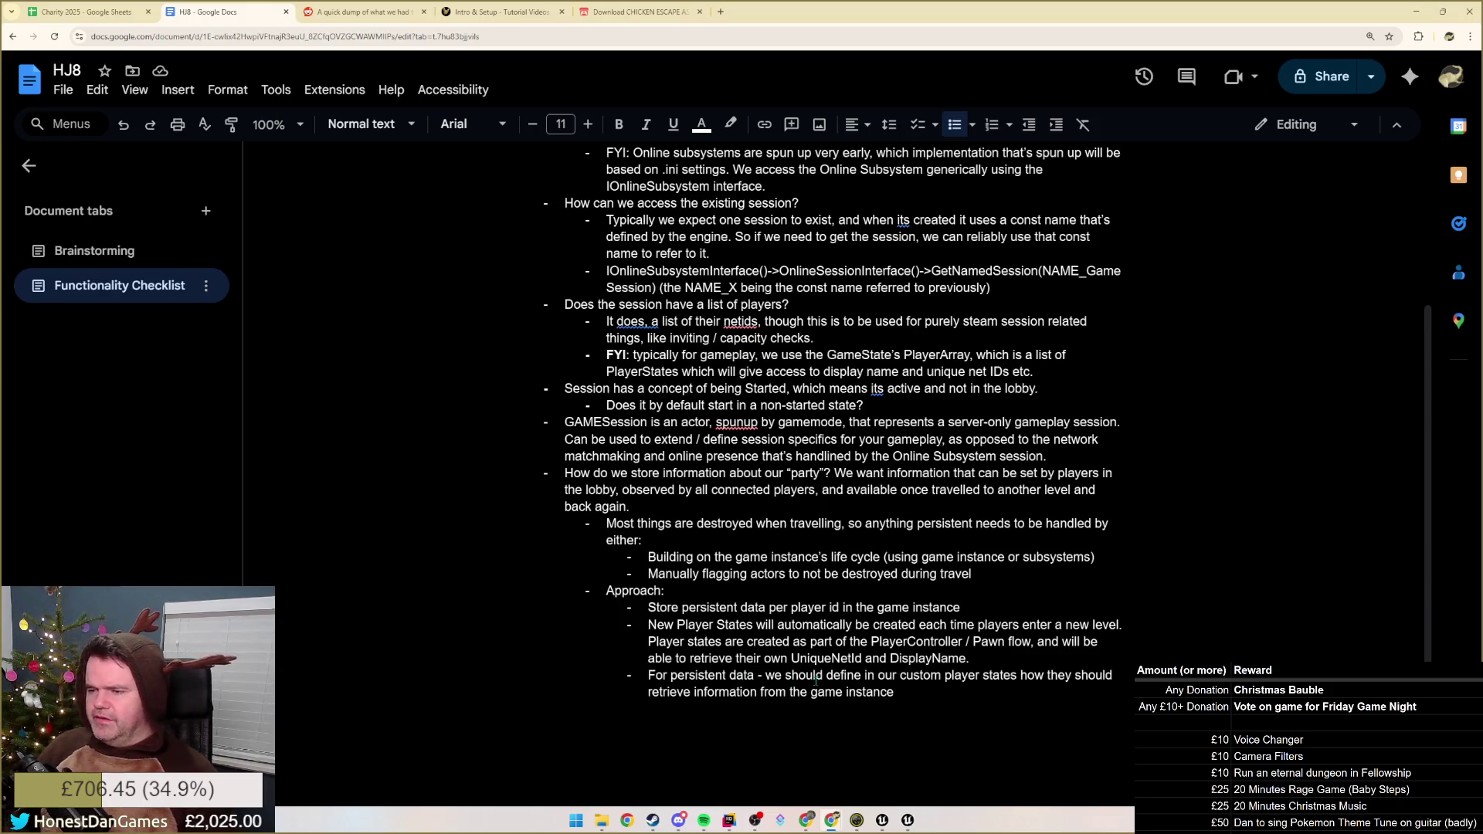
type("that can't")
type("be looked up")
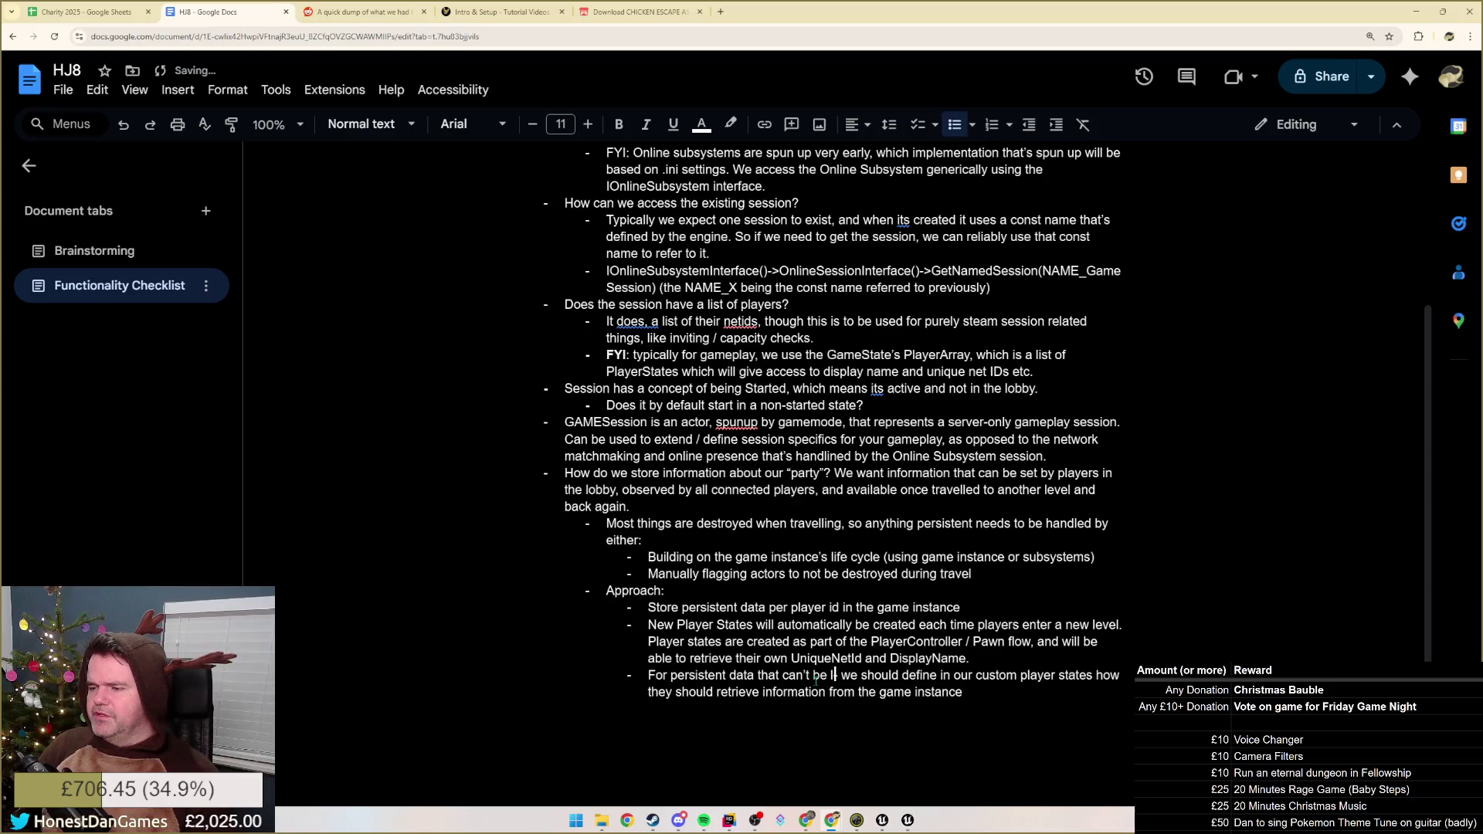
type("-")
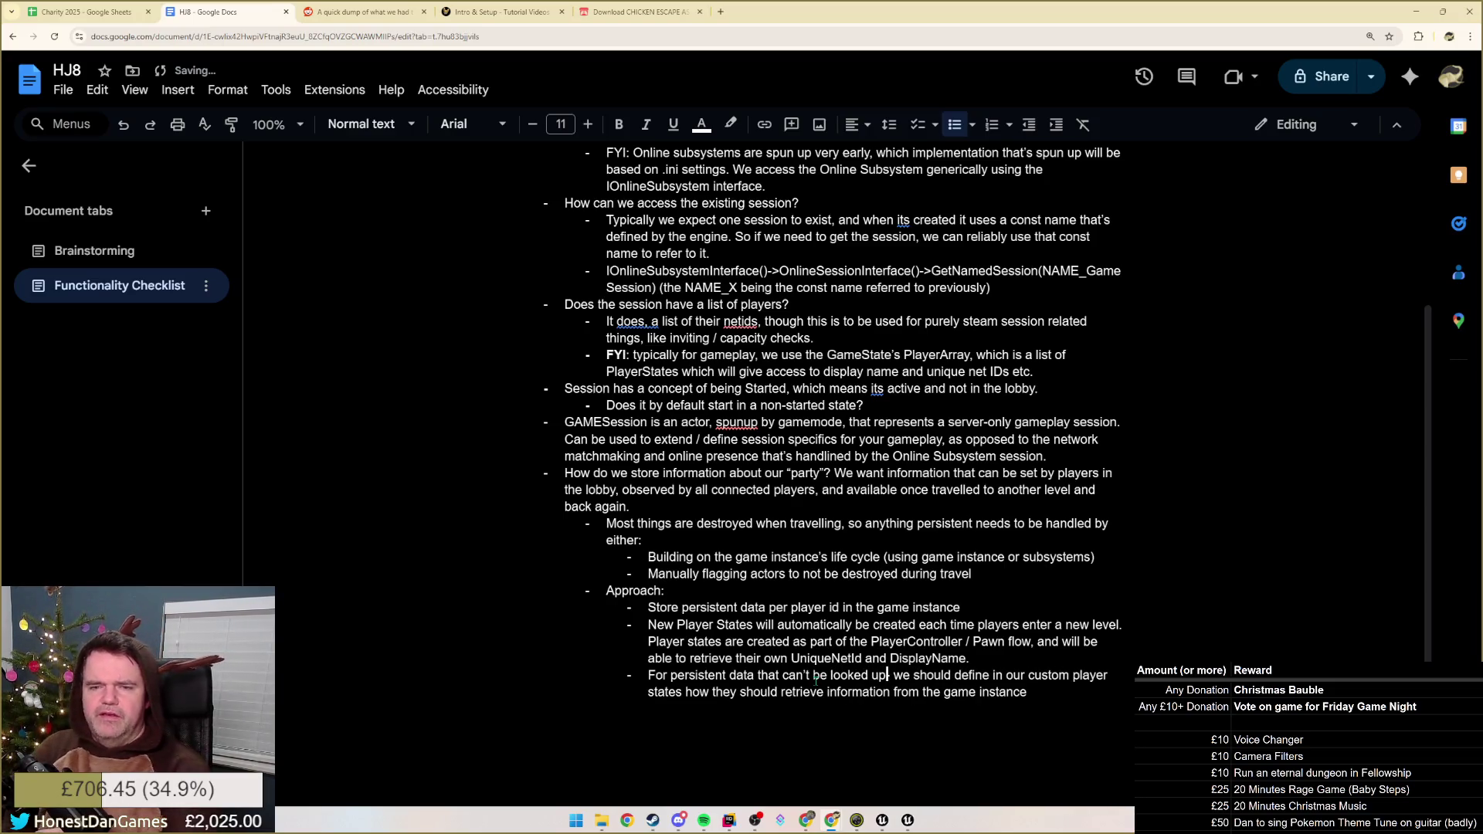
key("BackSpace")
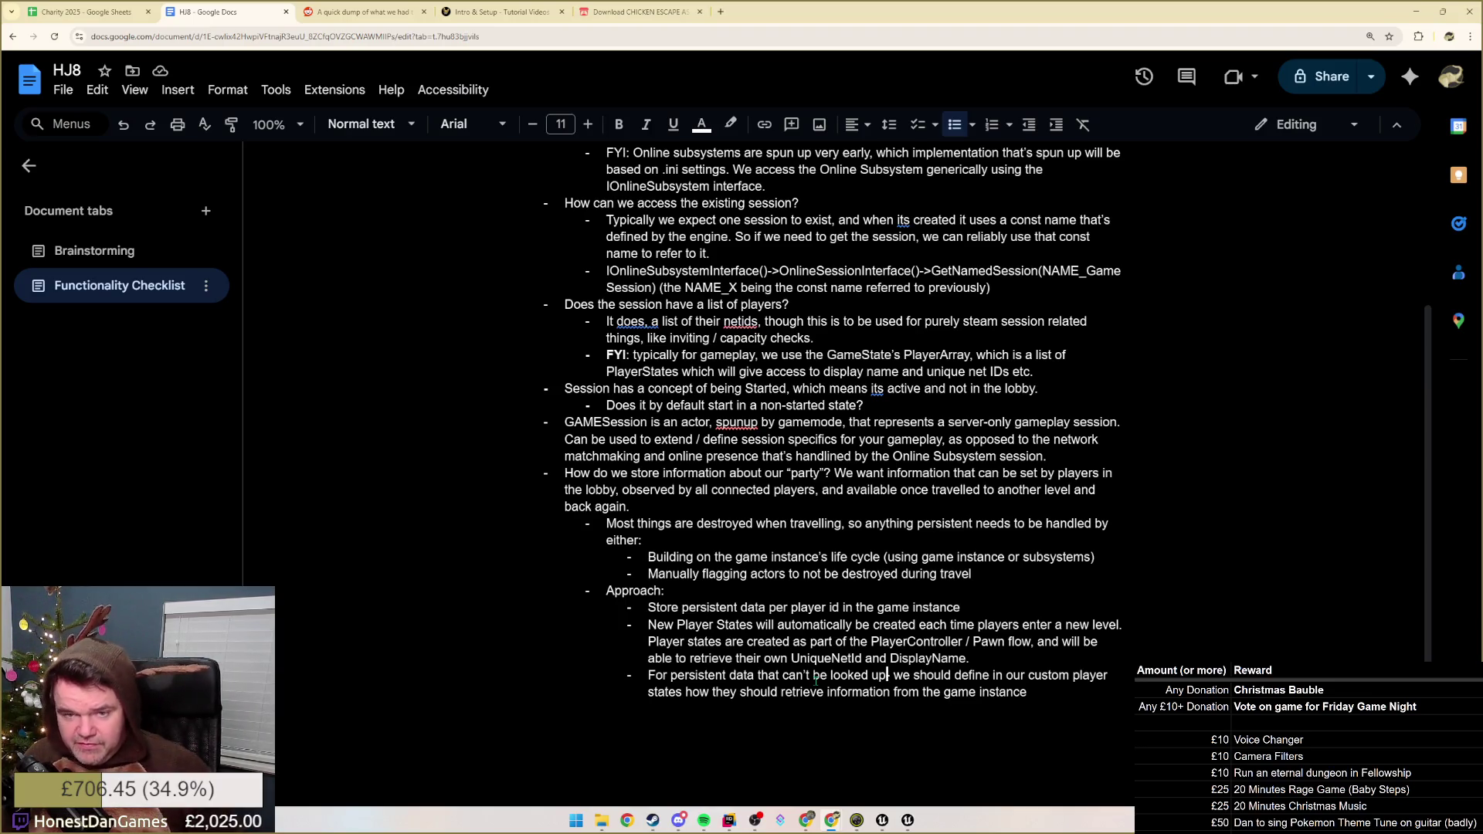
- Remove the stray dash after 'looked up' in the last Approach bullet
key("BackSpace")
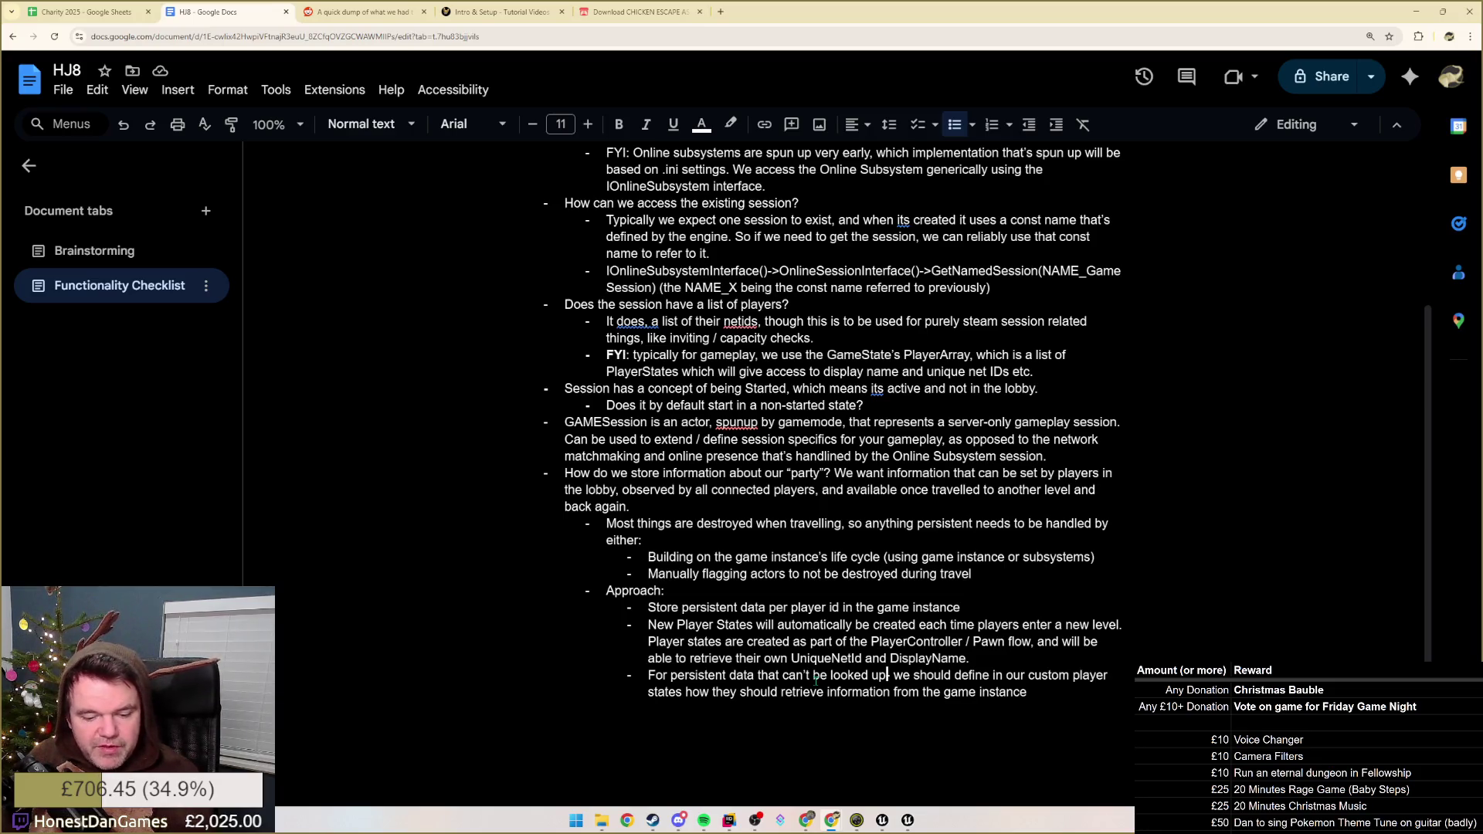
type("-")
key("BackSpace")
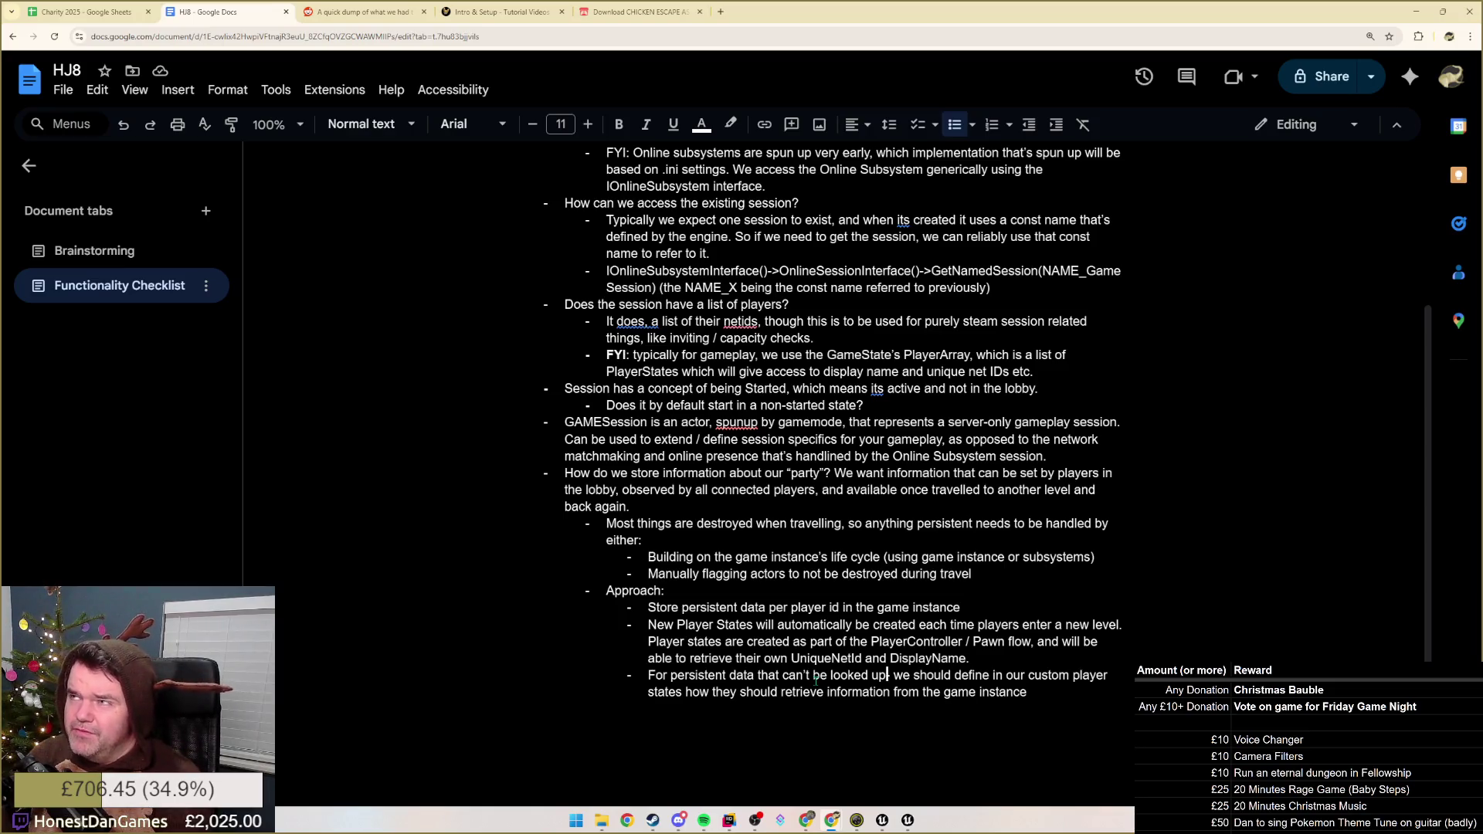
type("-")
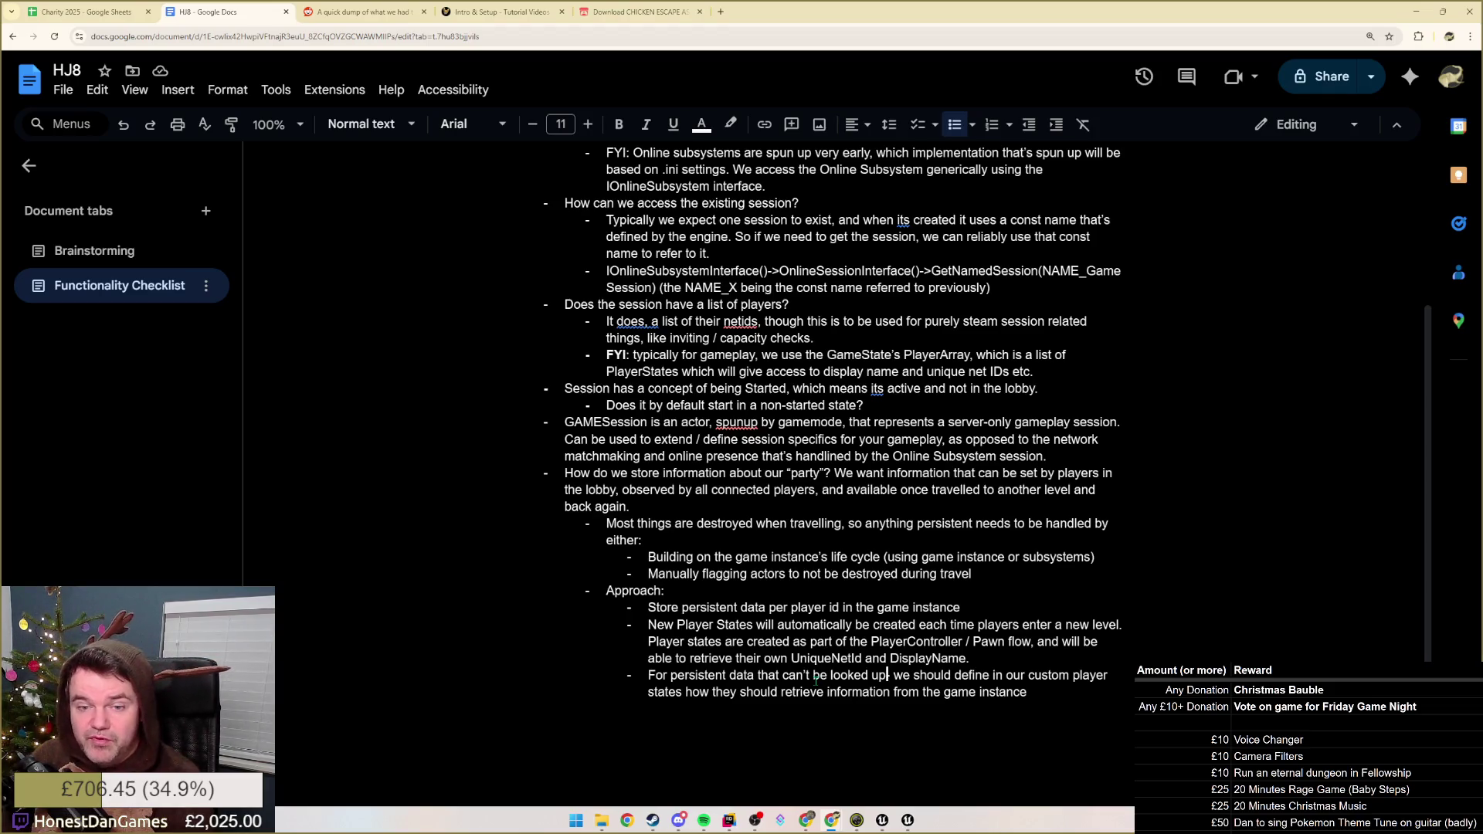
type("-")
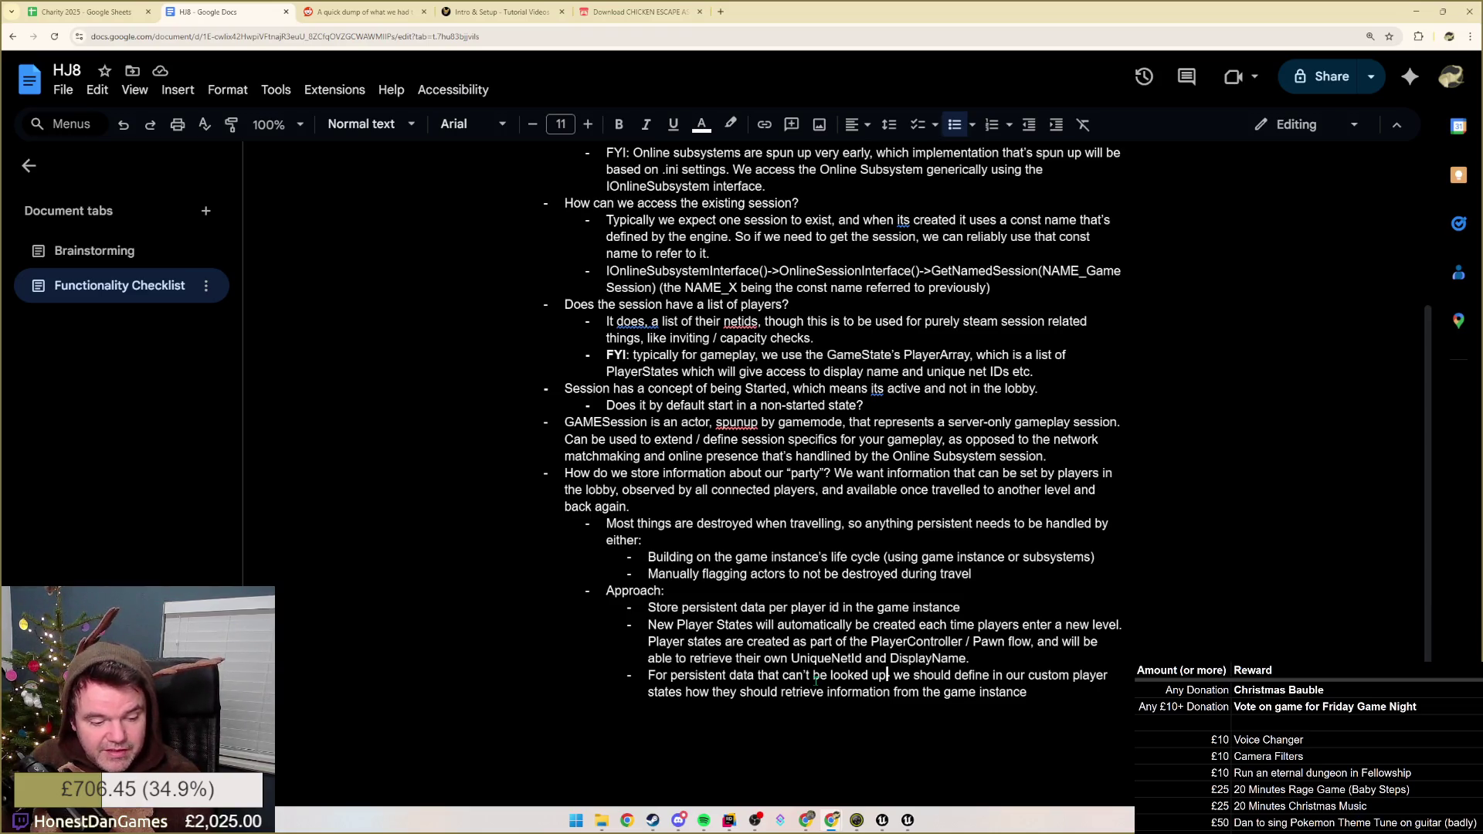
key("BackSpace")
key("BackSpace")
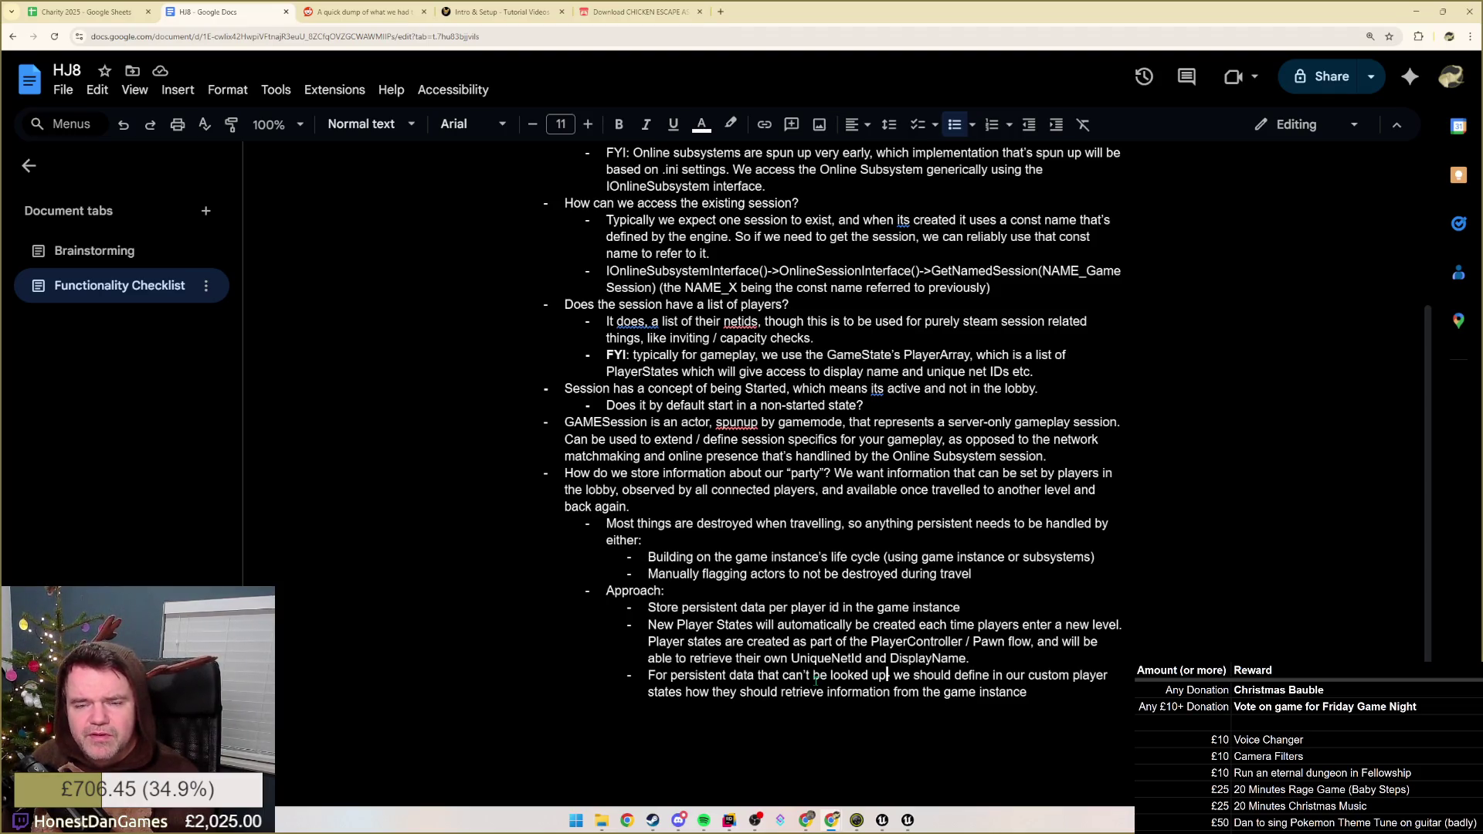
key("BackSpace")
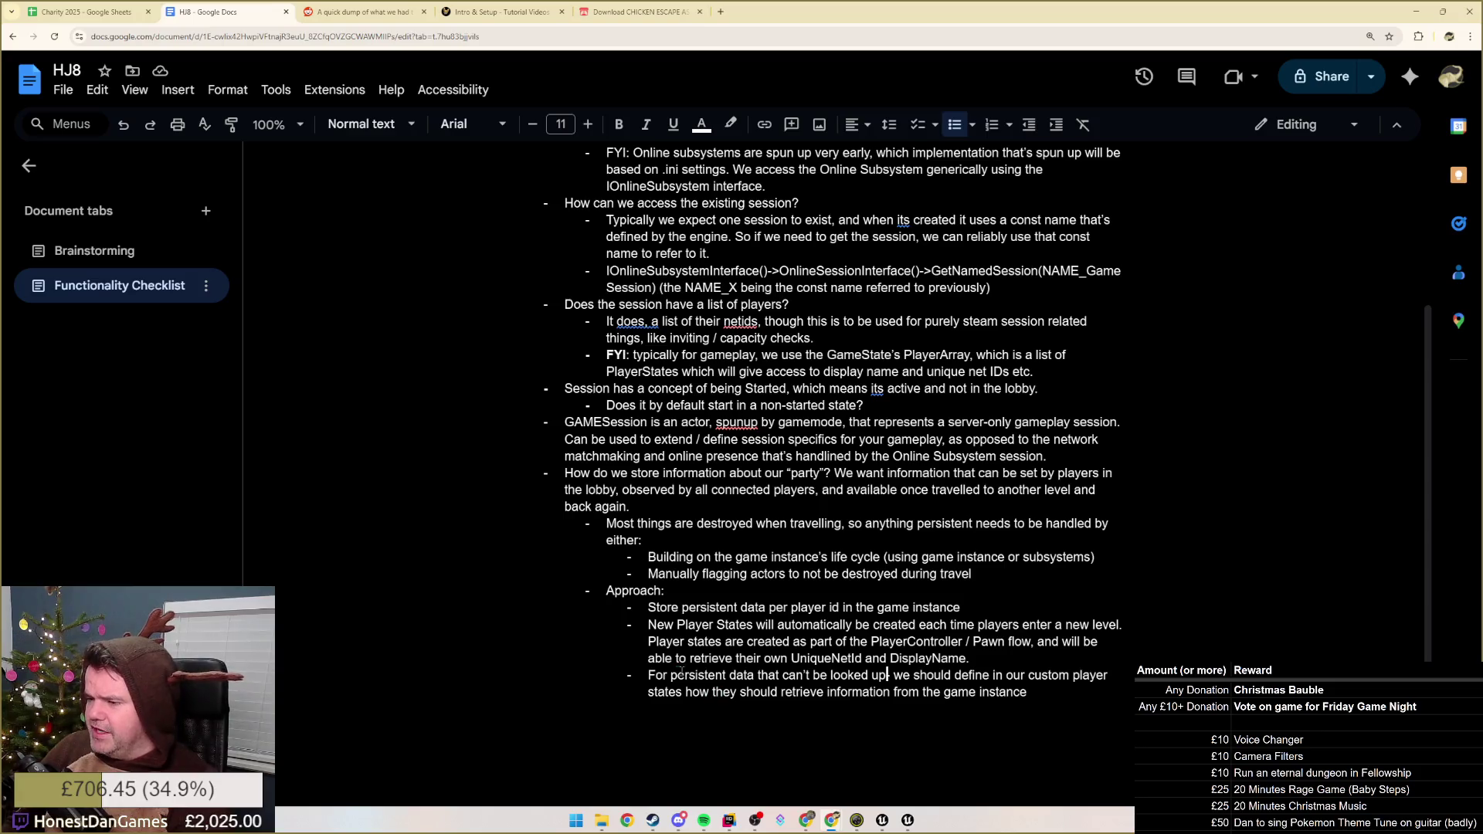
scroll(642, 675, "down", 1)
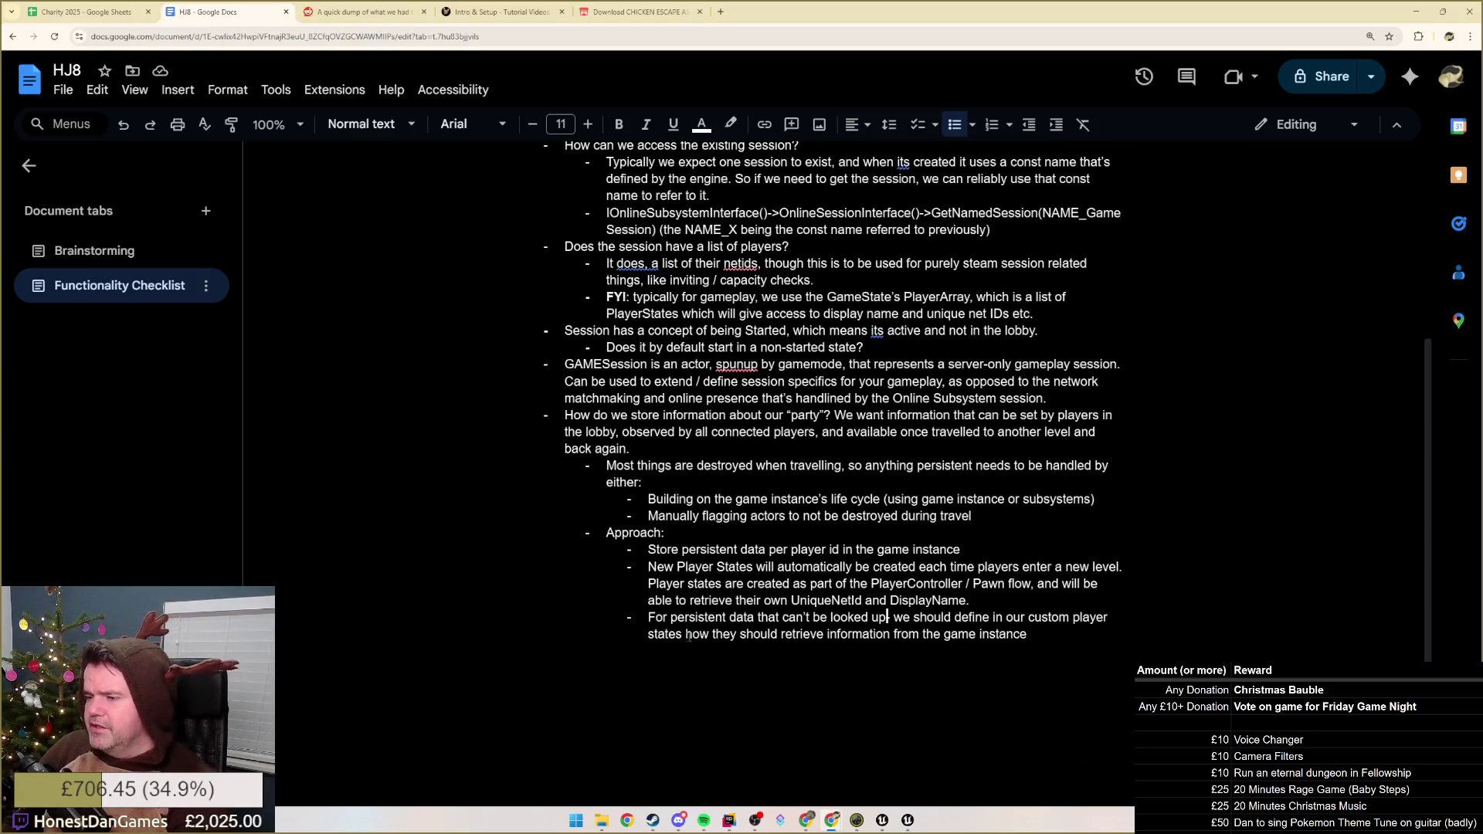
left_click_drag(688, 617, 869, 617)
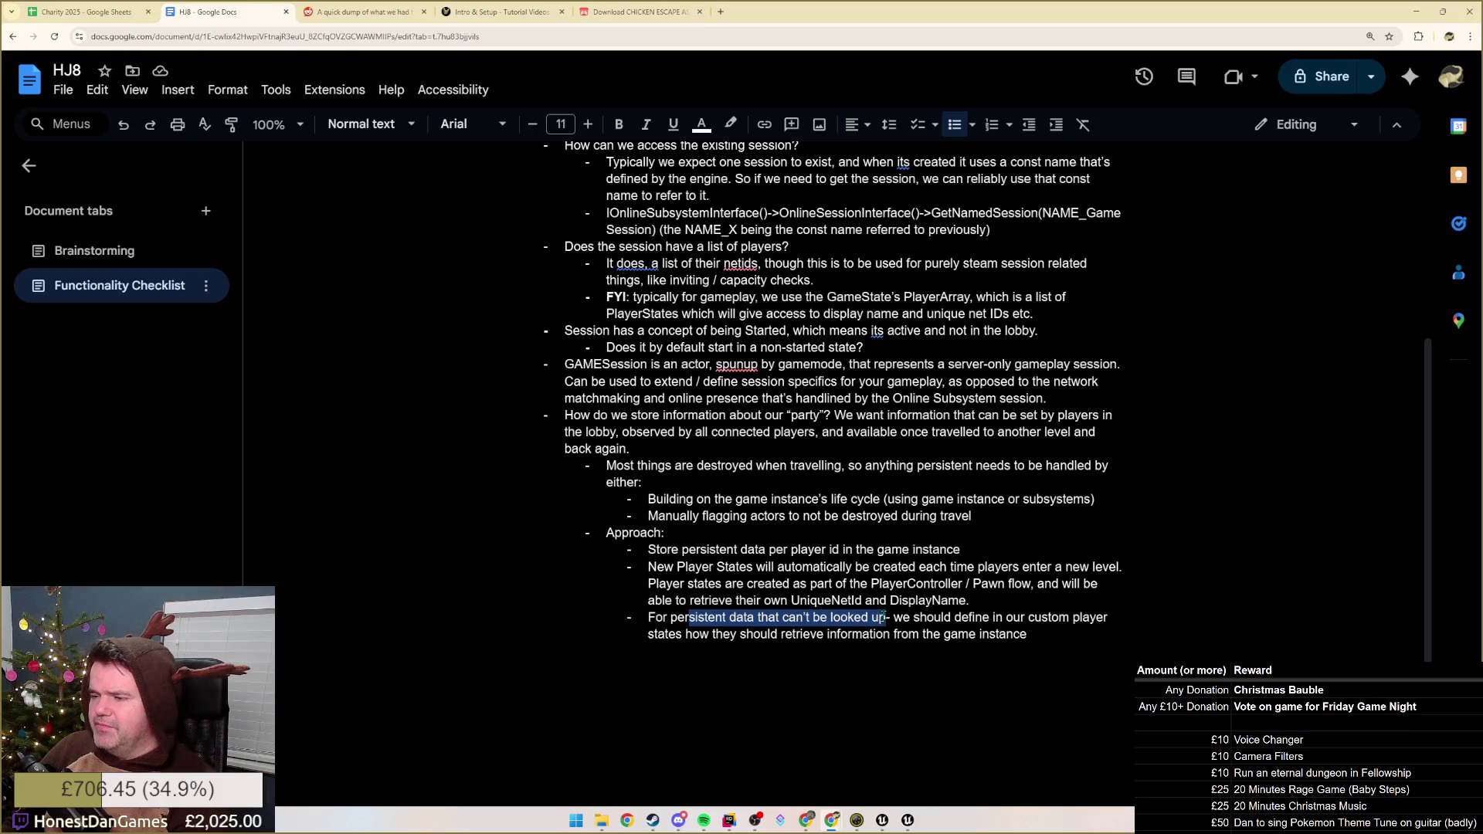
- End the persistent-data note with '(somewhere persistent).' and add a Breakdown bullet at the Approach level
left_click(888, 617)
type("-")
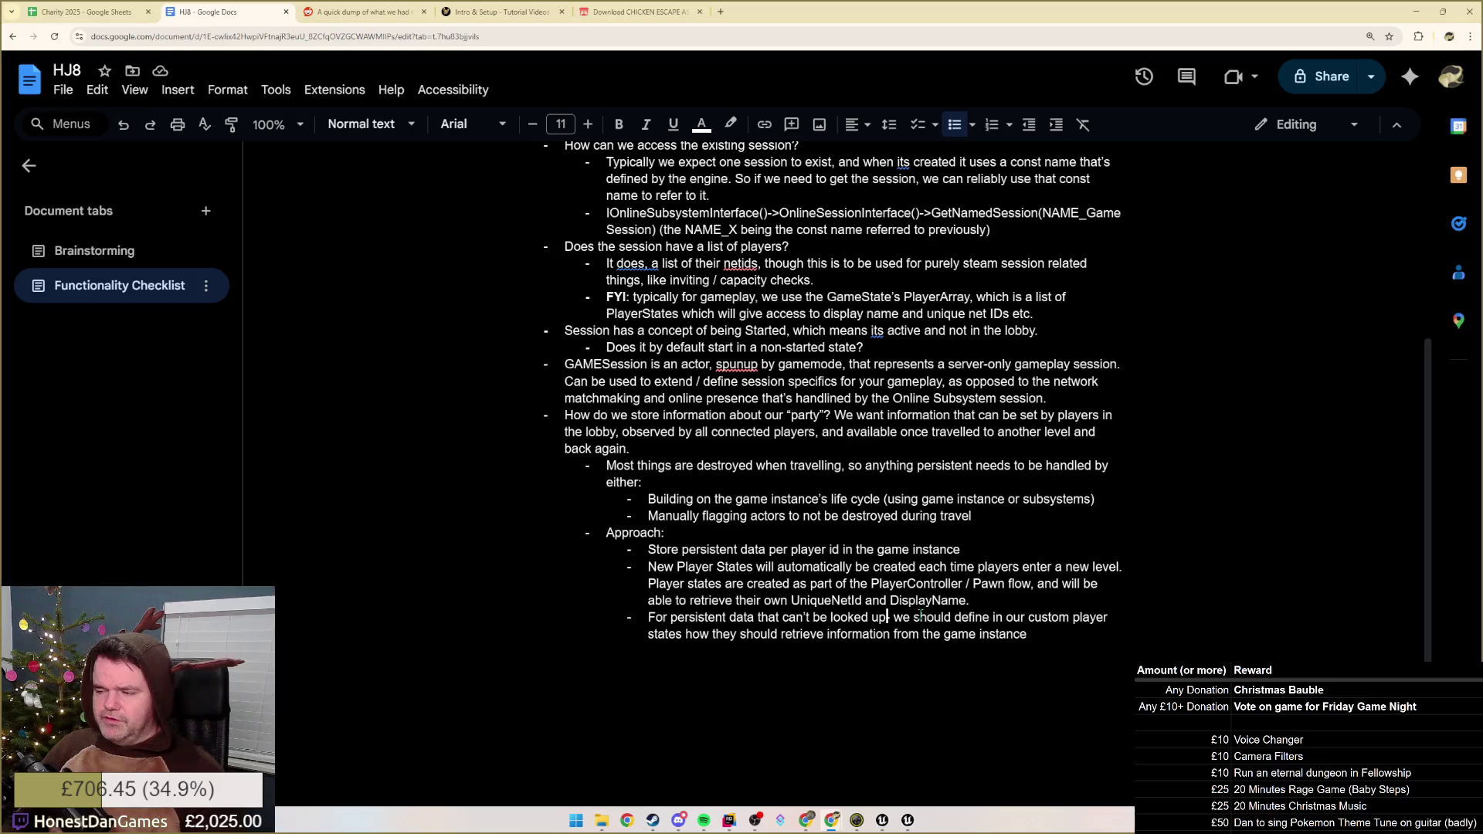
key("BackSpace")
key("BackSpace")
key("BackSpace")
key("ctrl+BackSpace")
key("ctrl+BackSpace")
key("ctrl+BackSpace")
key("ctrl+BackSpace")
type("-")
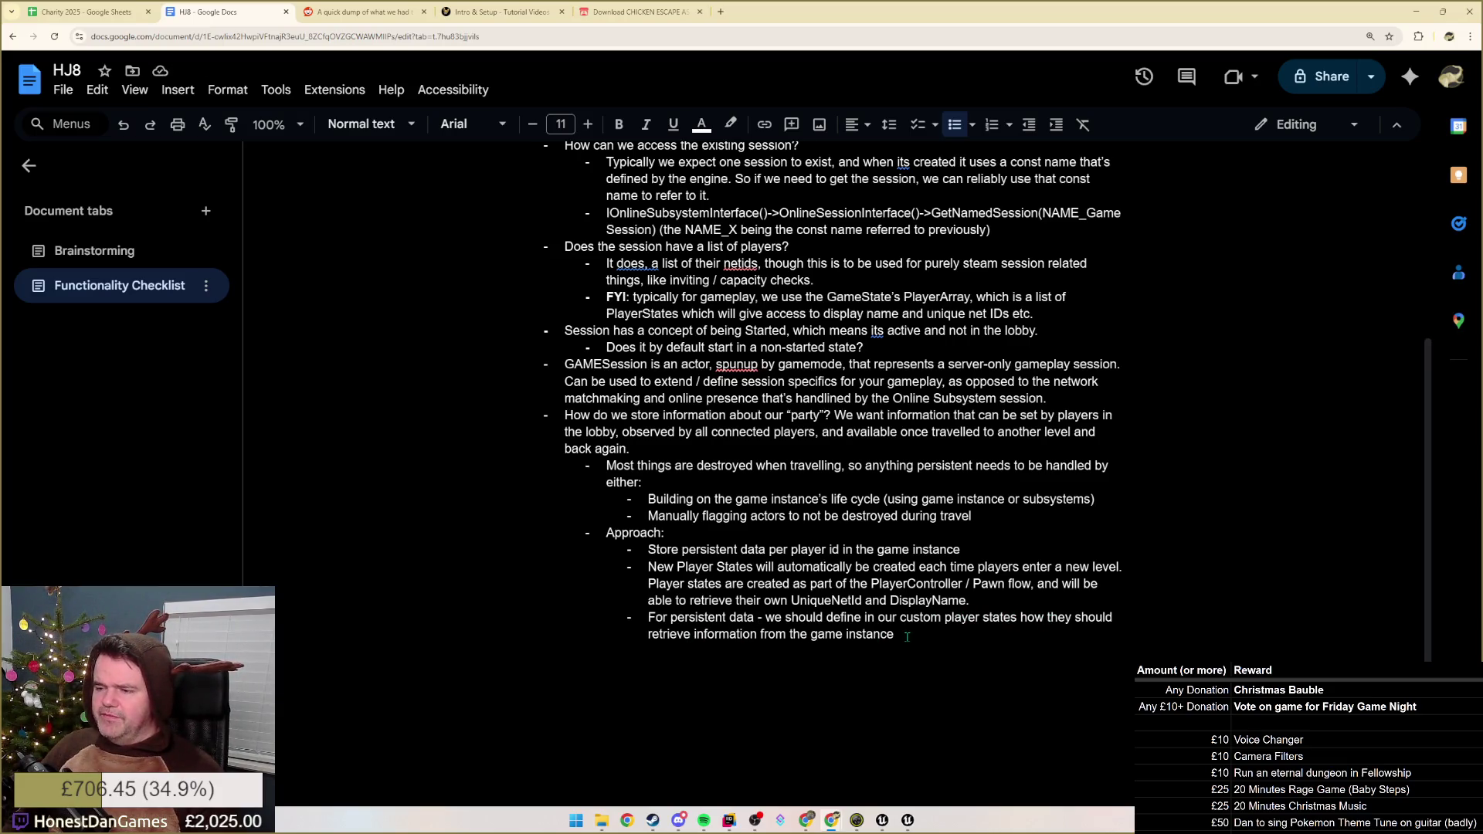
type("that ")
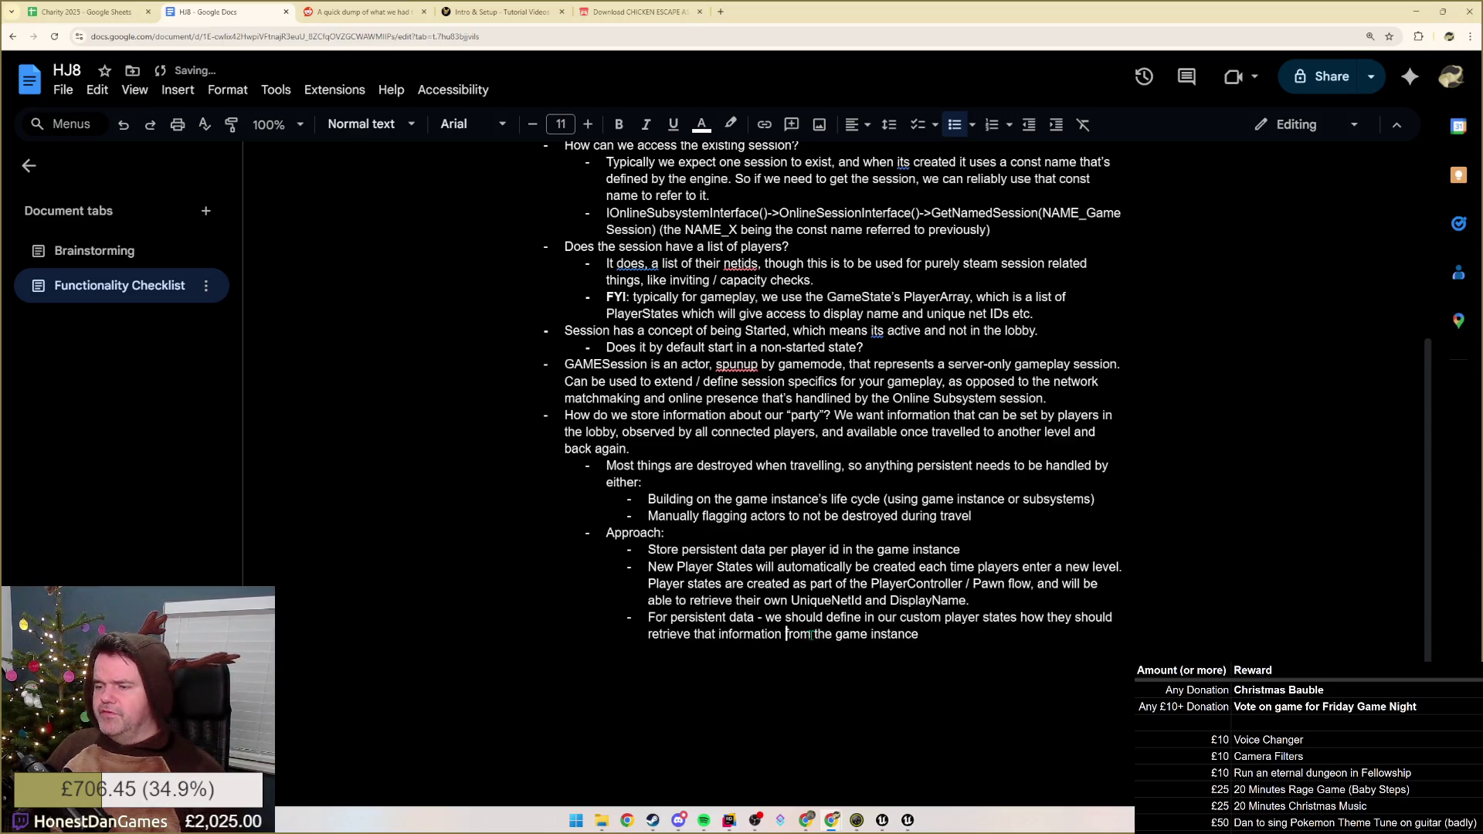
type(" (somewhere persistent).")
key("Return")
key("Return")
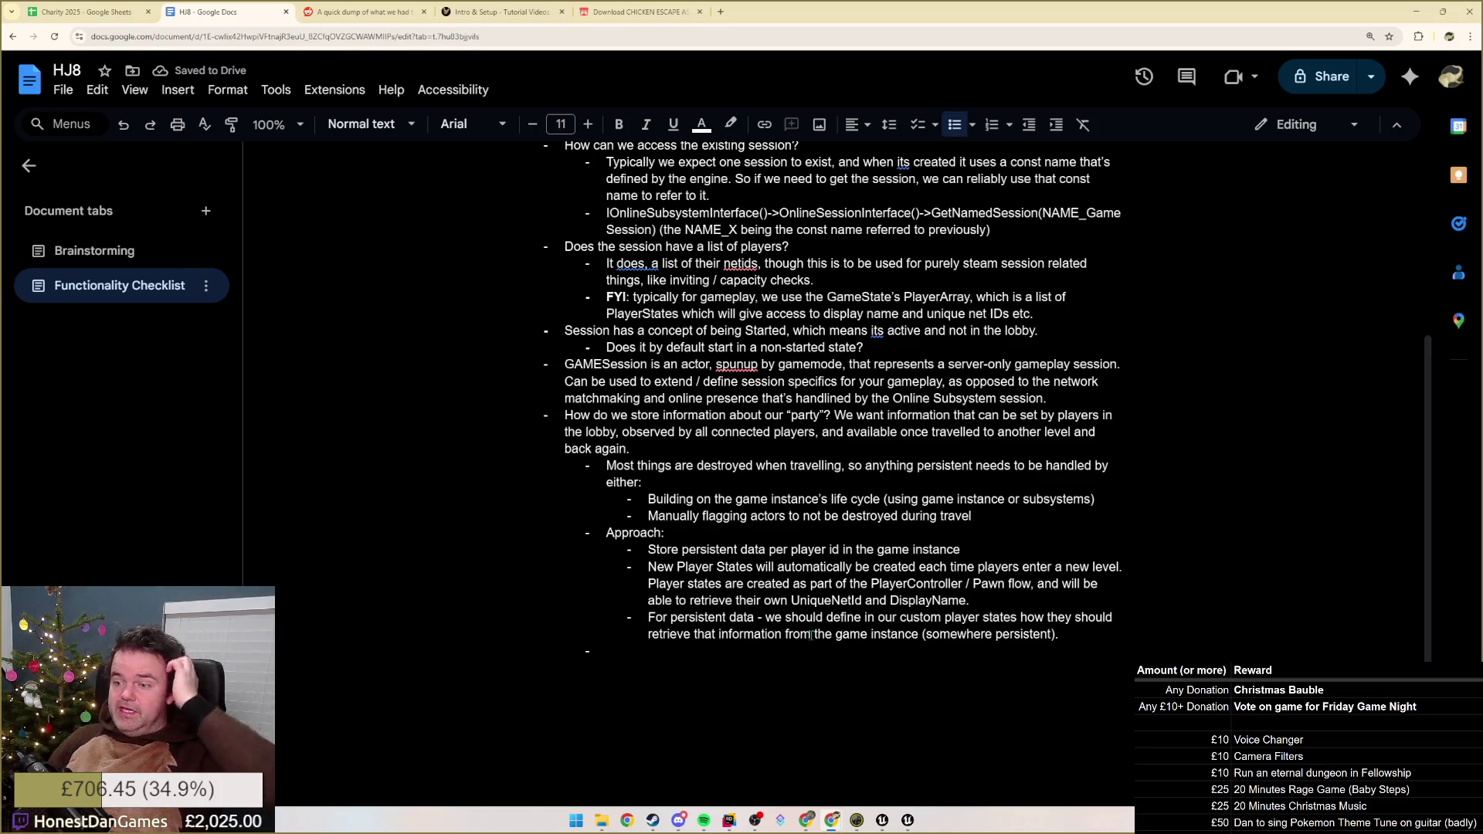
type("Breakdown")
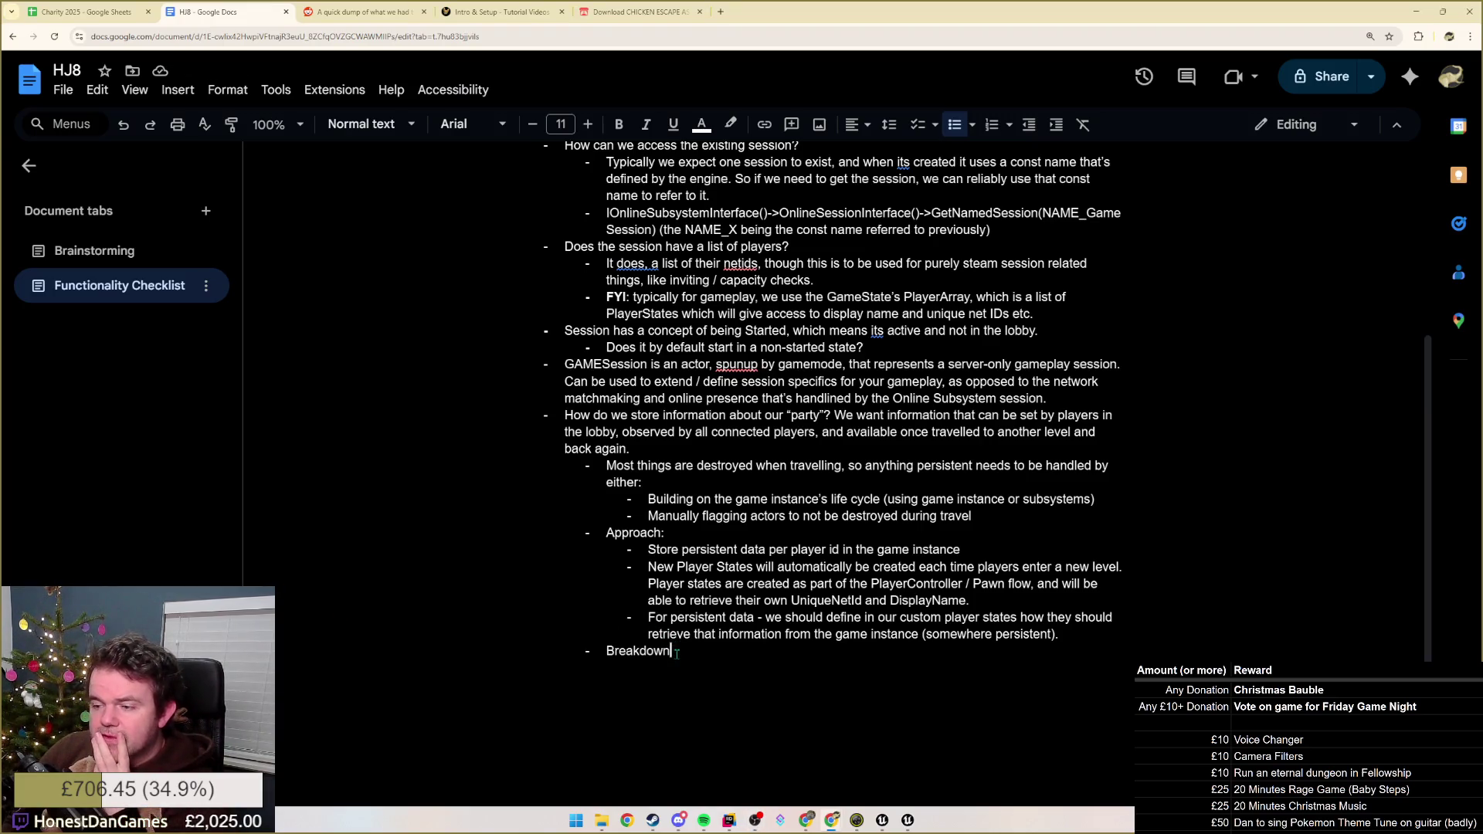
- Nest 'Main Menu: Choose host or join' under Breakdown with a Host session-creation sub-point
key("Return")
key("Tab")
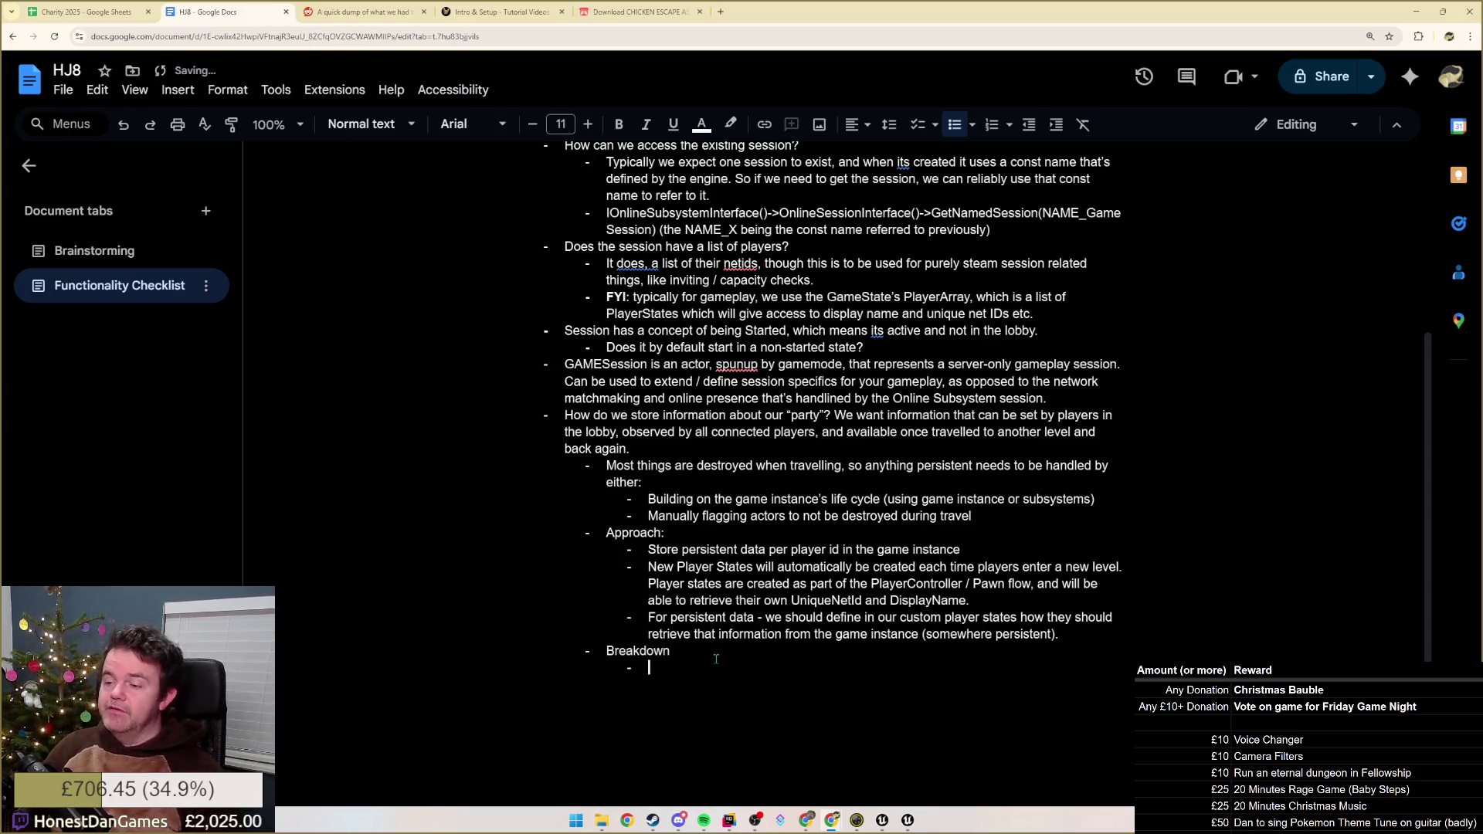
type("Main Menu: Choose host or join")
key("Return")
key("Tab")
type("Joi")
key("BackSpace")
key("BackSpace")
key("BackSpace")
type("Host: Create a session")
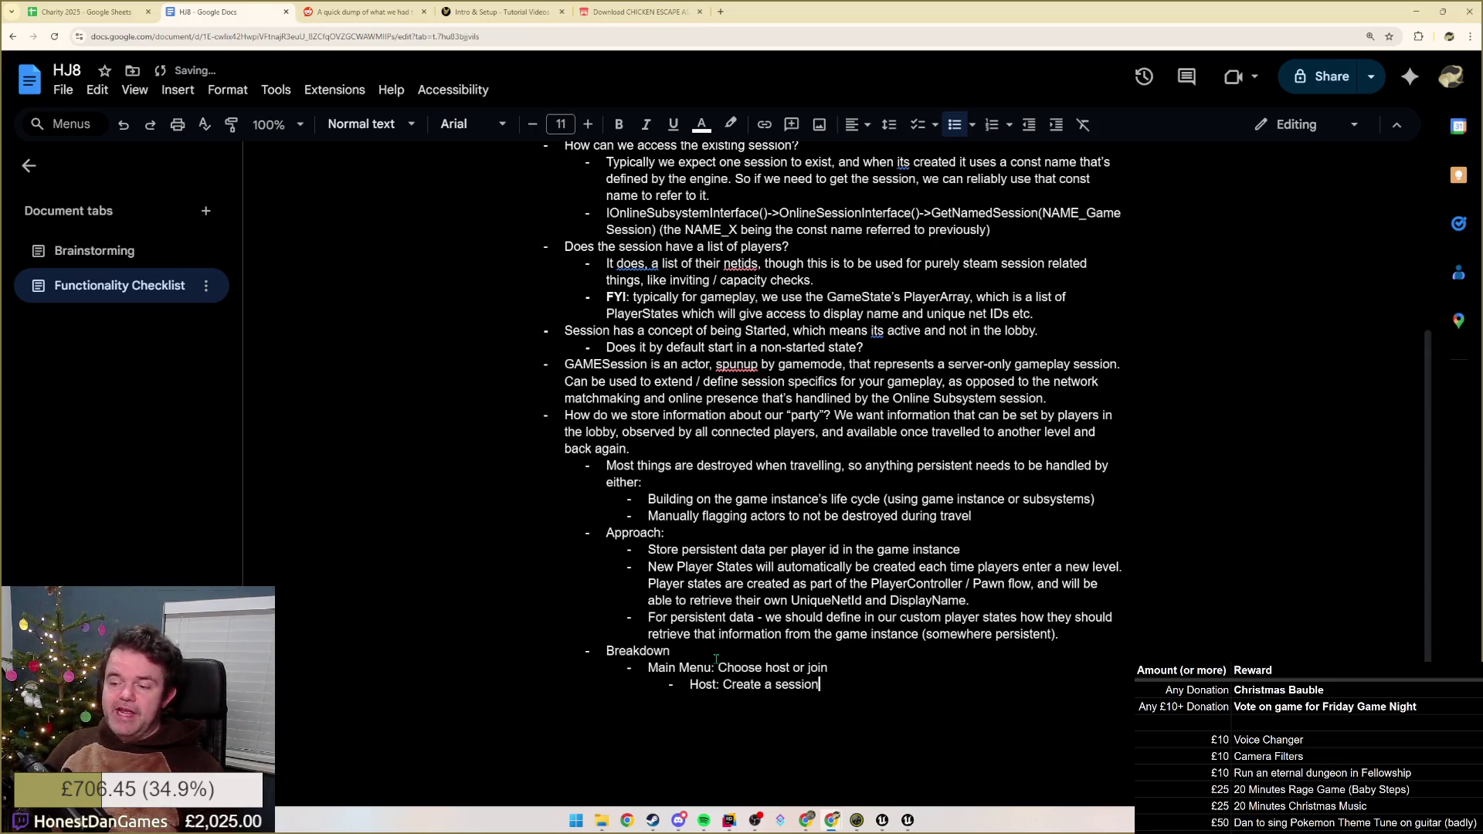
type(" (no data needed here)")
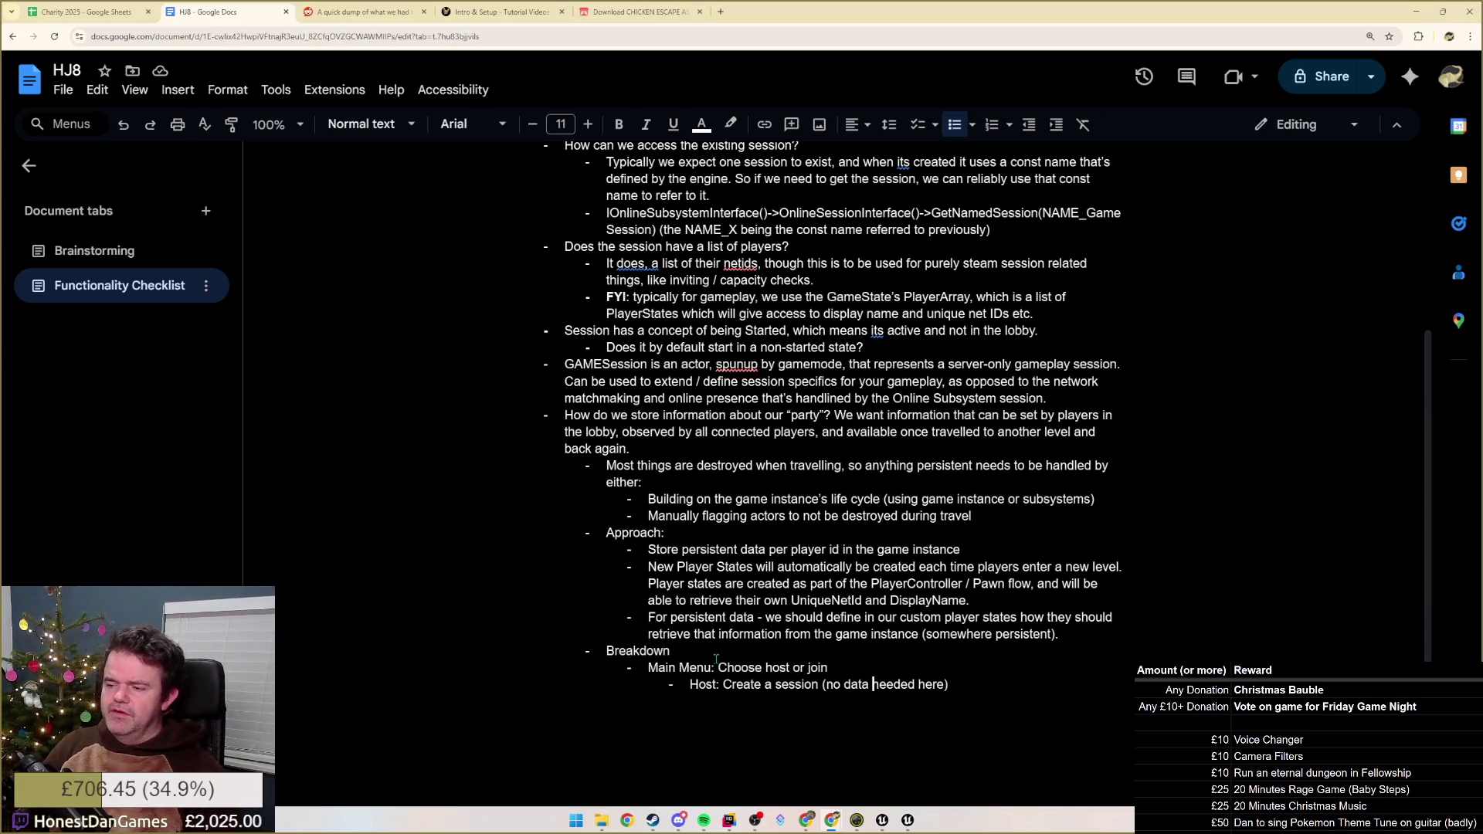
- Change the Host note to 'need to be stored', add a Join sub-point, and begin a Hatchery bullet
key("ctrl+Right")
key("BackSpace")
key("BackSpace")
key("BackSpace")
type("to be stored")
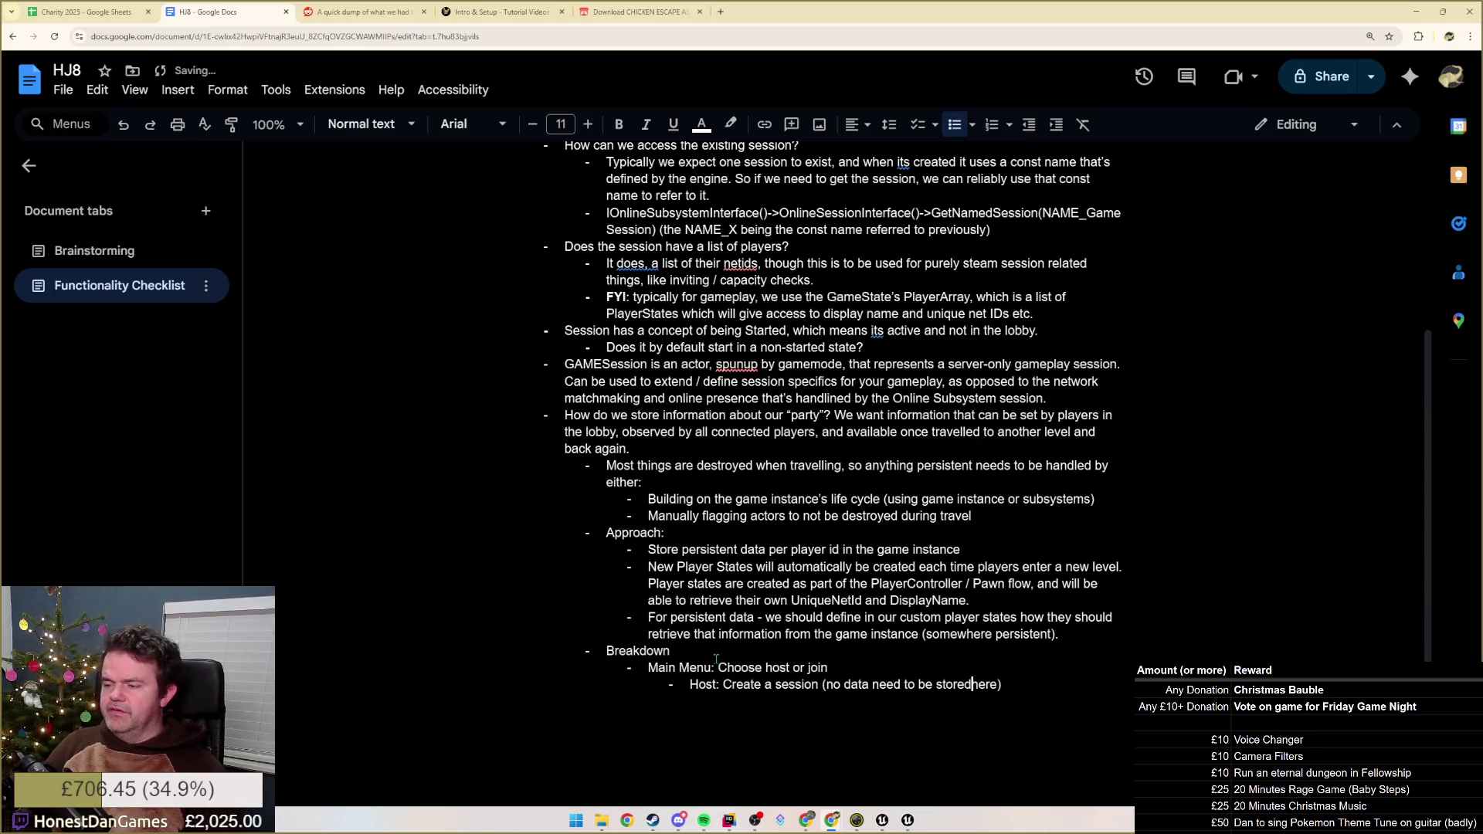
key("Return")
type("Join: ")
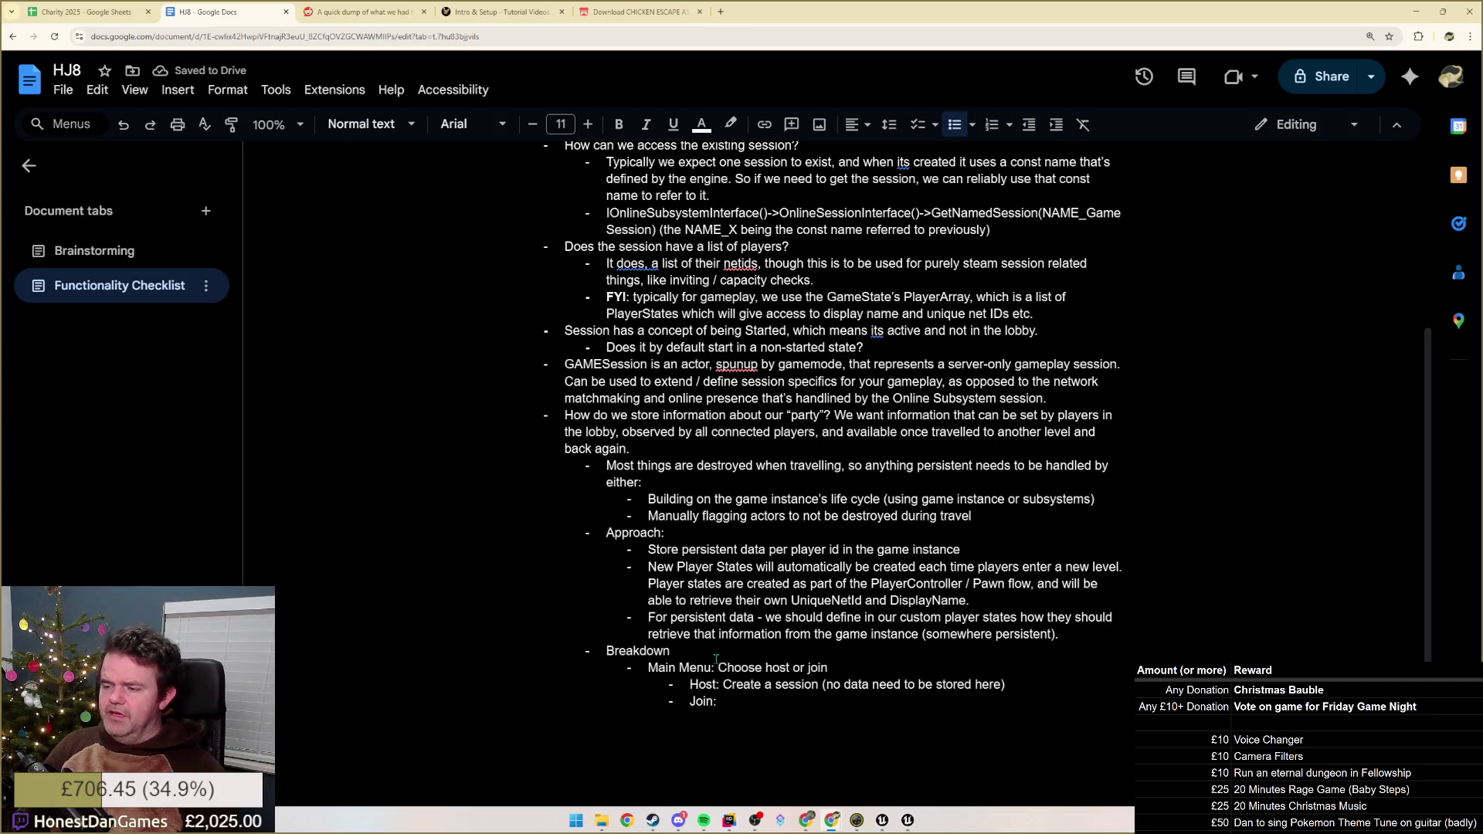
type("Look for a session and choose one to join (no data stored here either)")
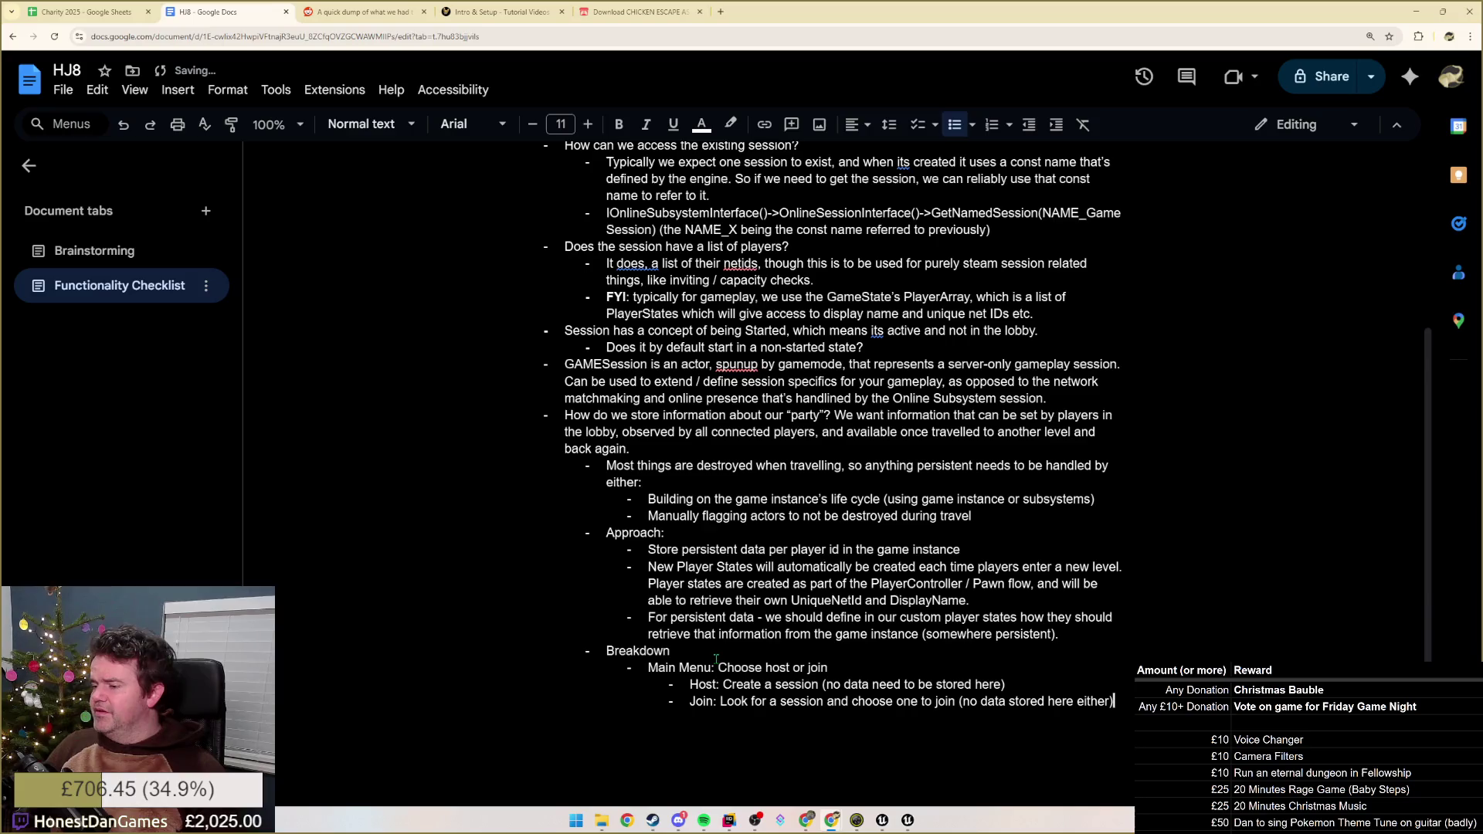
key("Return")
key("shift+Tab")
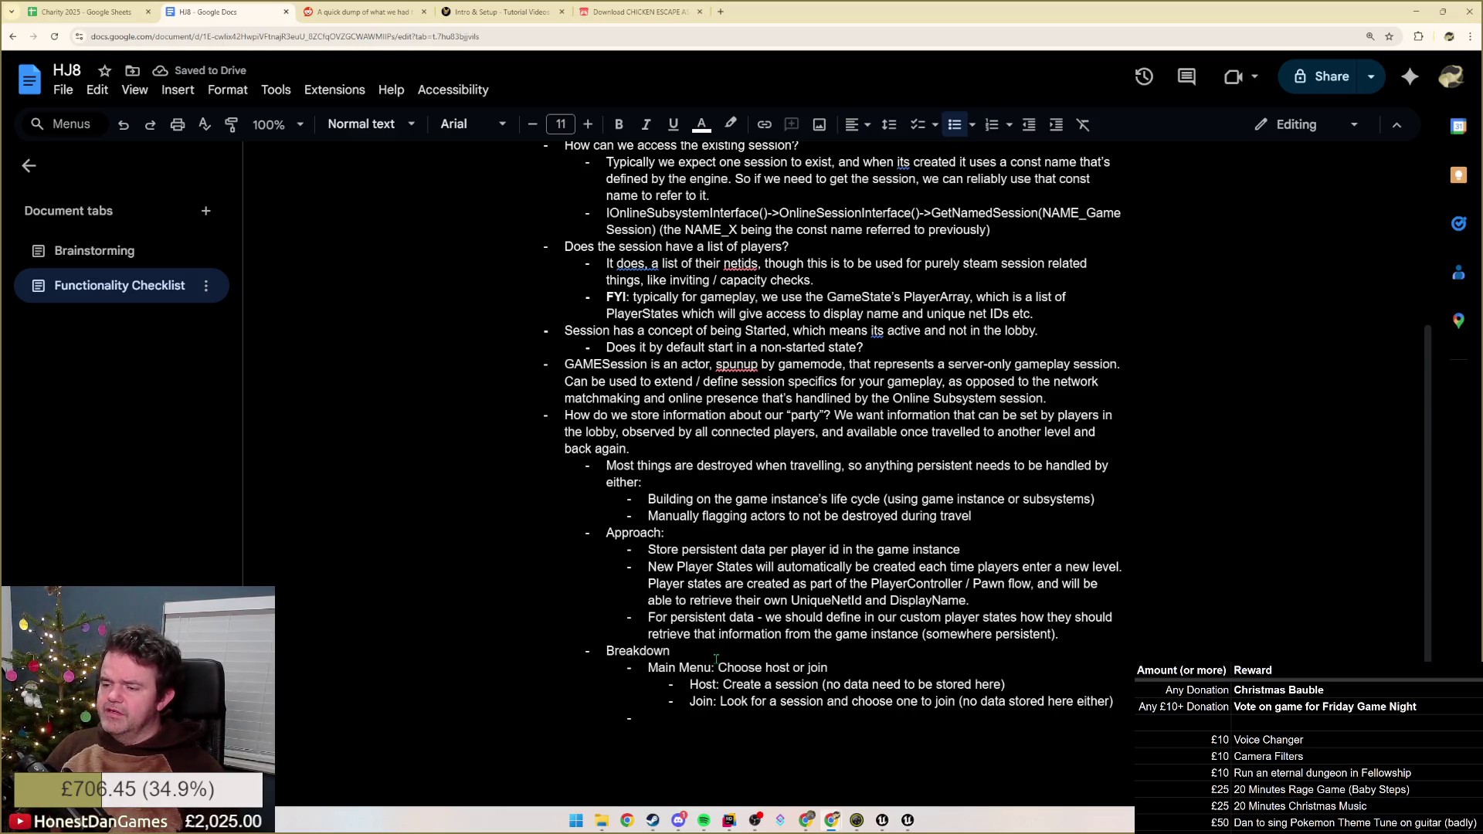
type("Hatchery (Lobby forming level)")
- Under Hatchery add a Host point with the nested note that the host assumes the first slot
key("Return")
key("Tab")
type("Host: ")
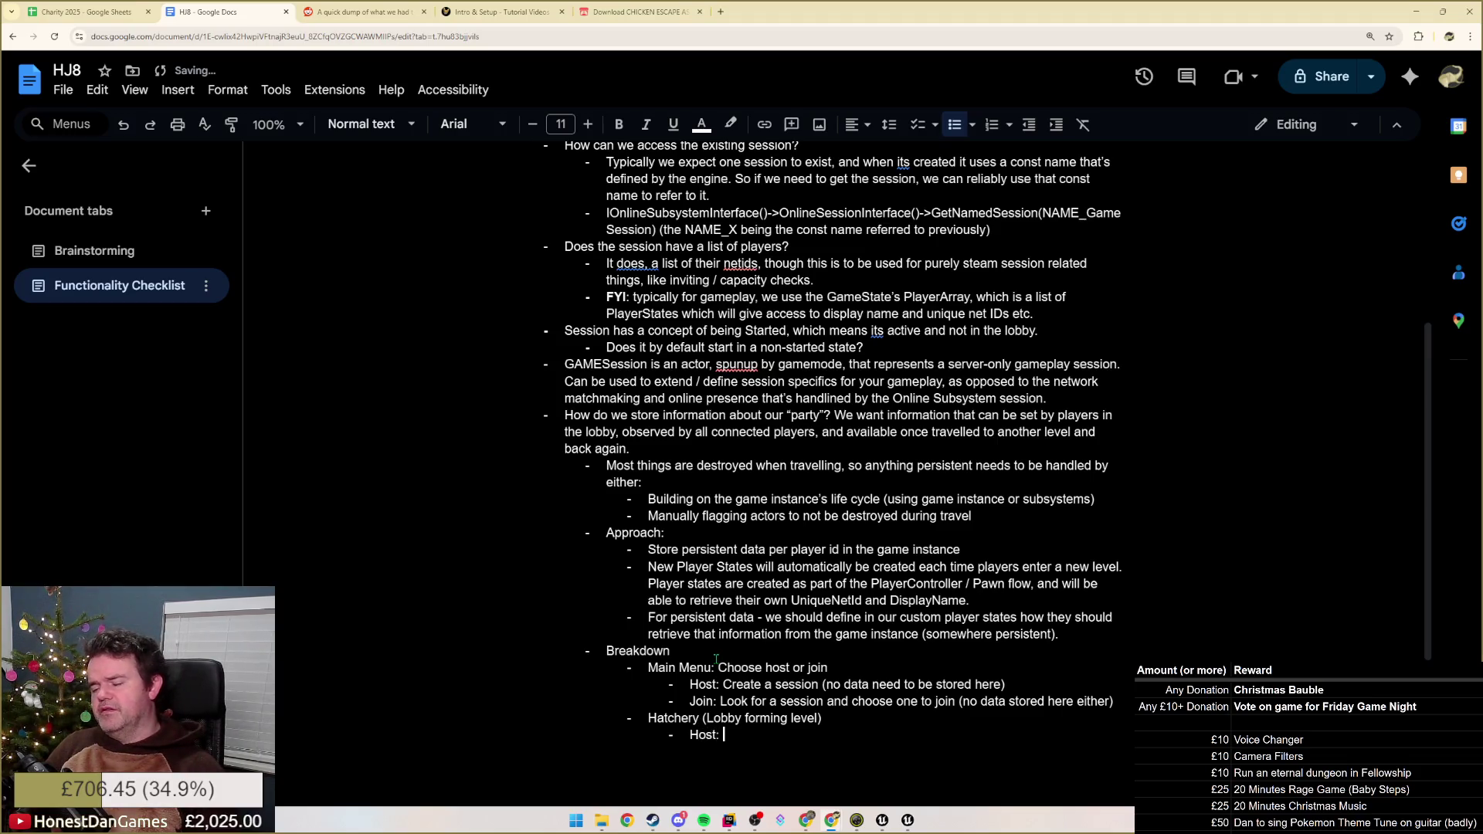
type("Assume the 1st slot in the party.")
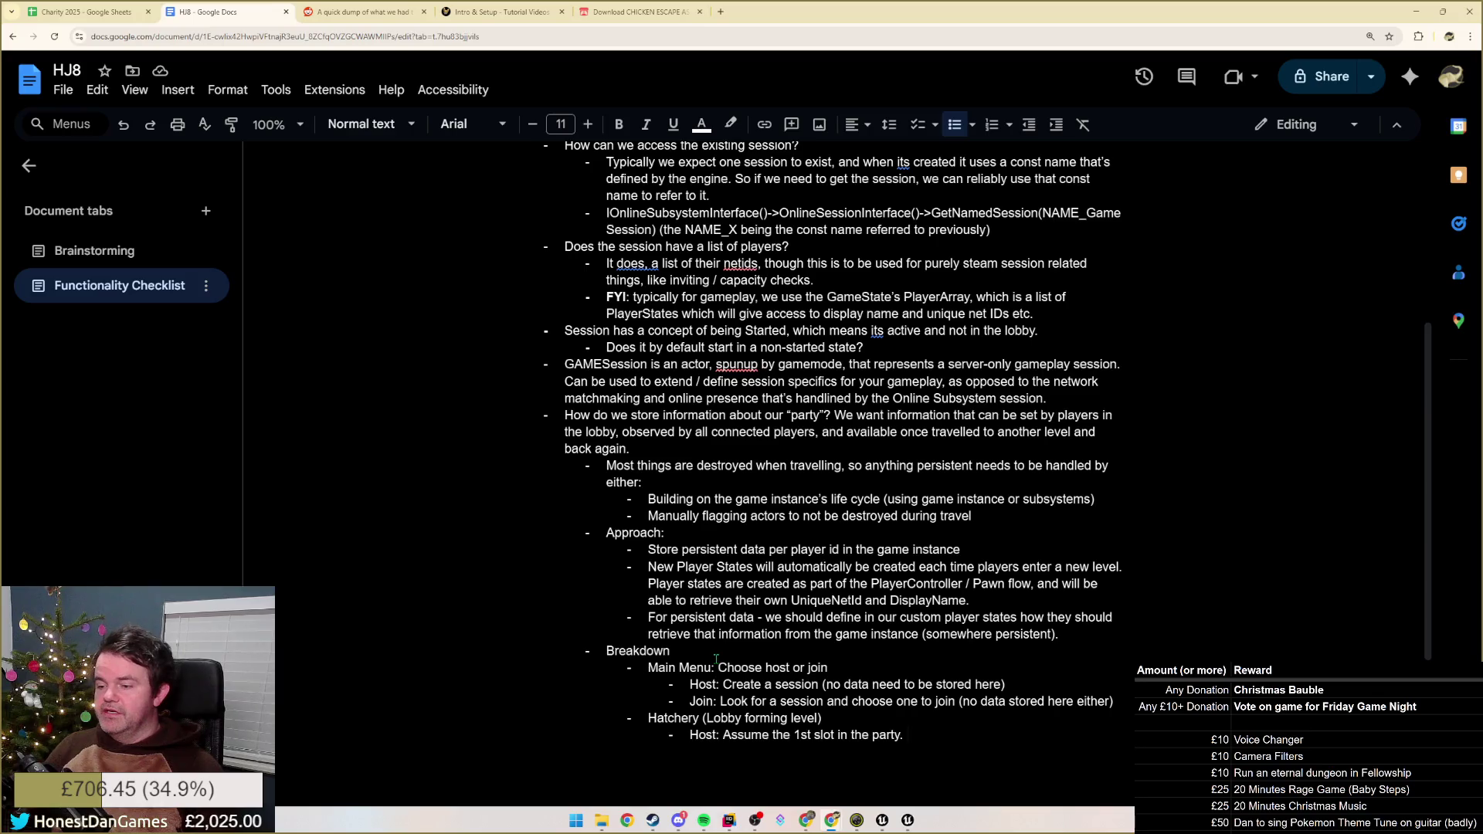
key("ctrl+Left")
key("ctrl+Left")
key("ctrl+Left")
key("ctrl+Left")
key("ctrl+Left")
key("ctrl+Left")
key("ctrl+Left")
key("Return")
key("Tab")
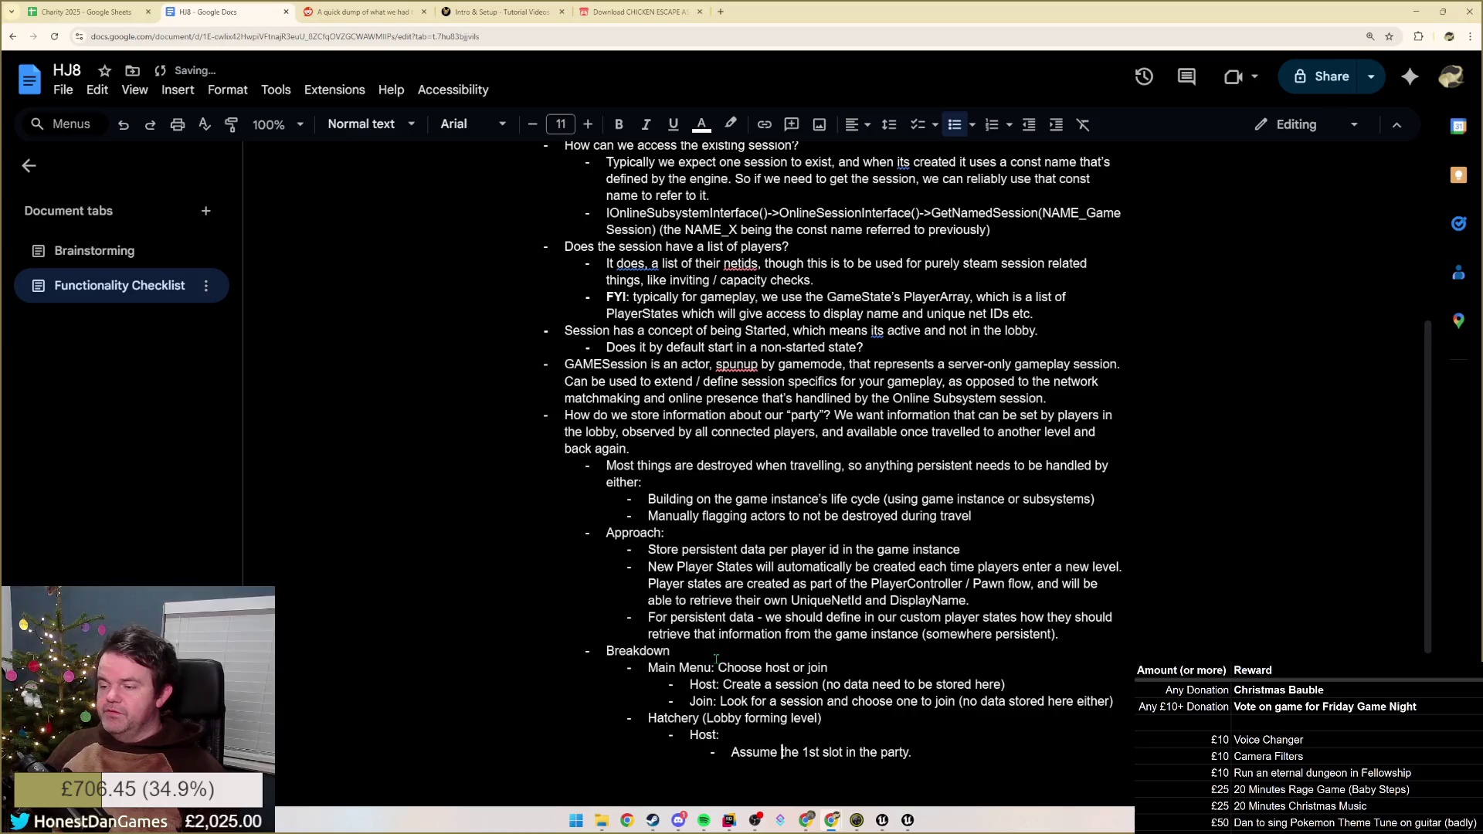
key("End")
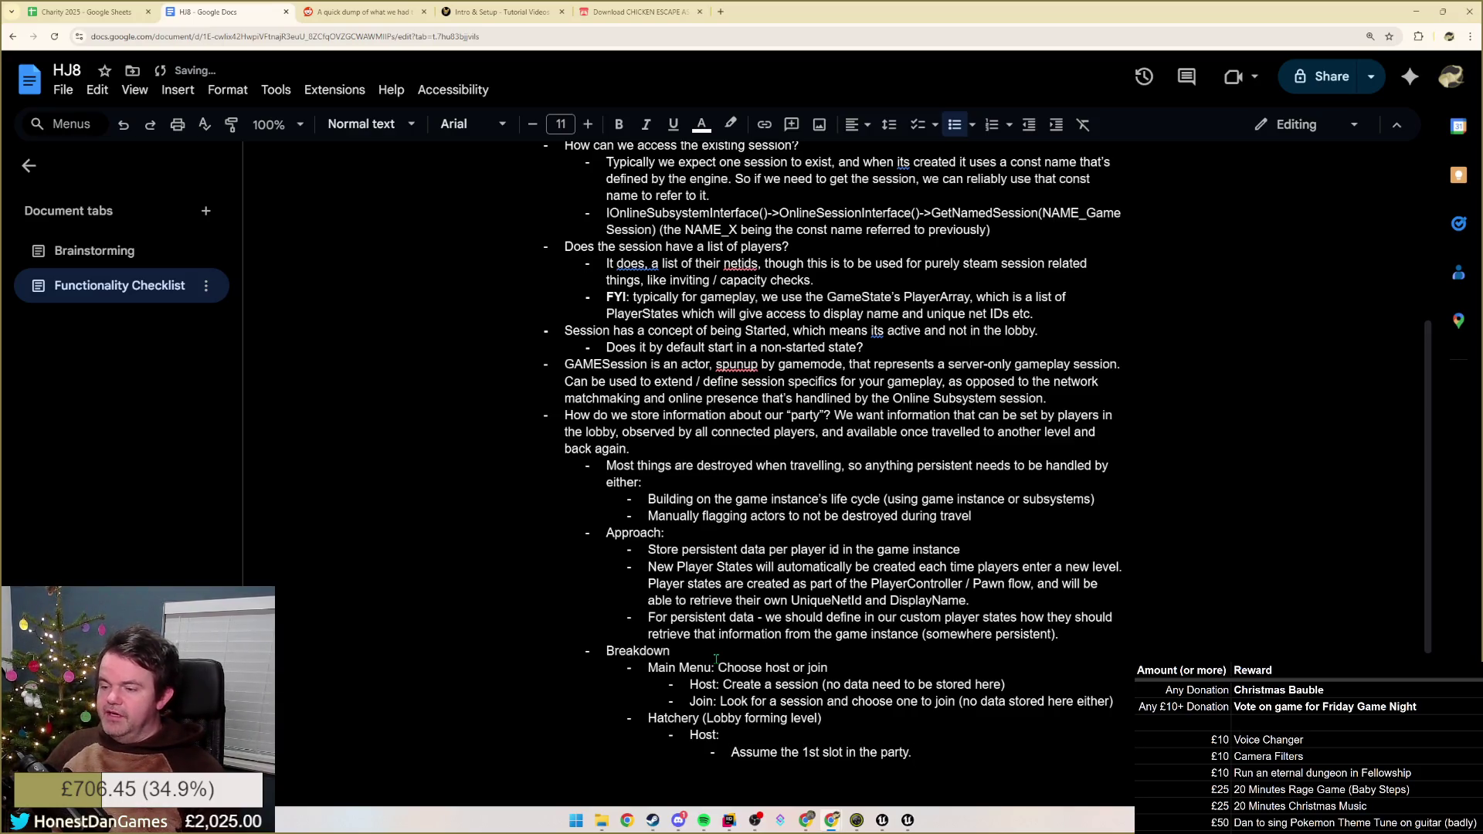
- Add a Clients point assigning slots by join order, then a Both heading
key("Return")
key("shift+Tab")
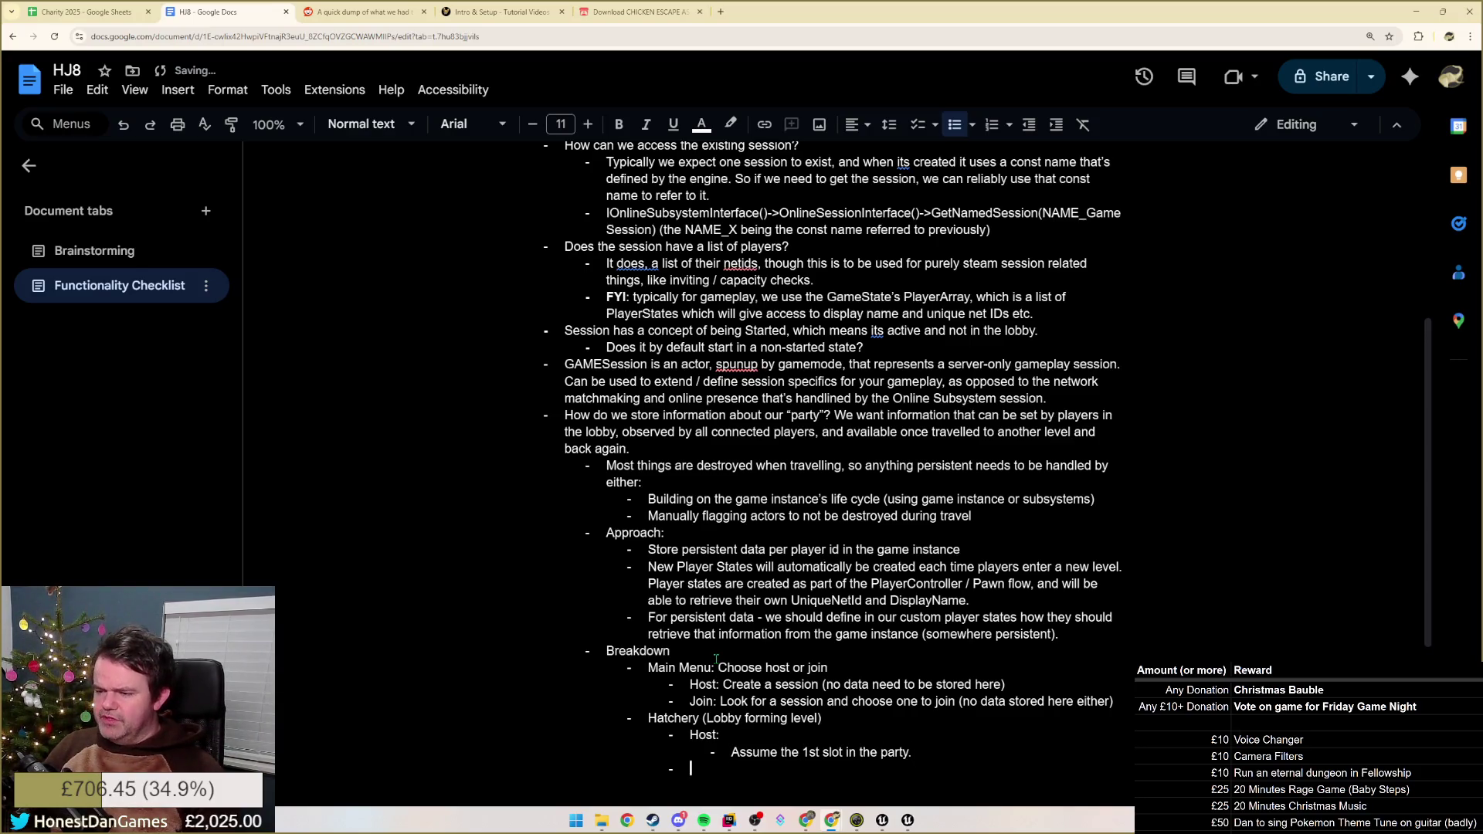
type("Clients:")
key("Return")
key("Tab")
type("Fill in slots based on jo")
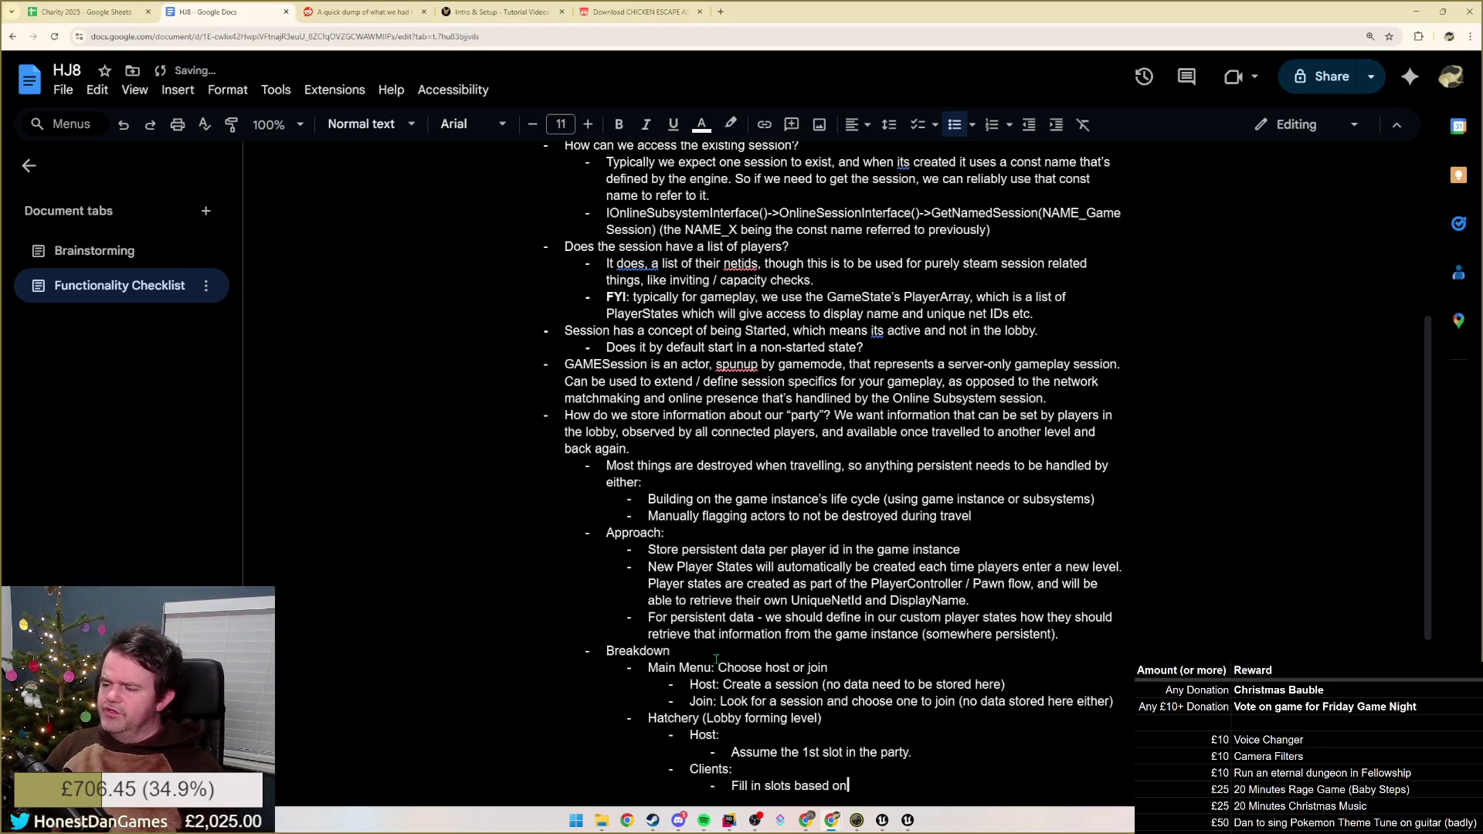
type("in order")
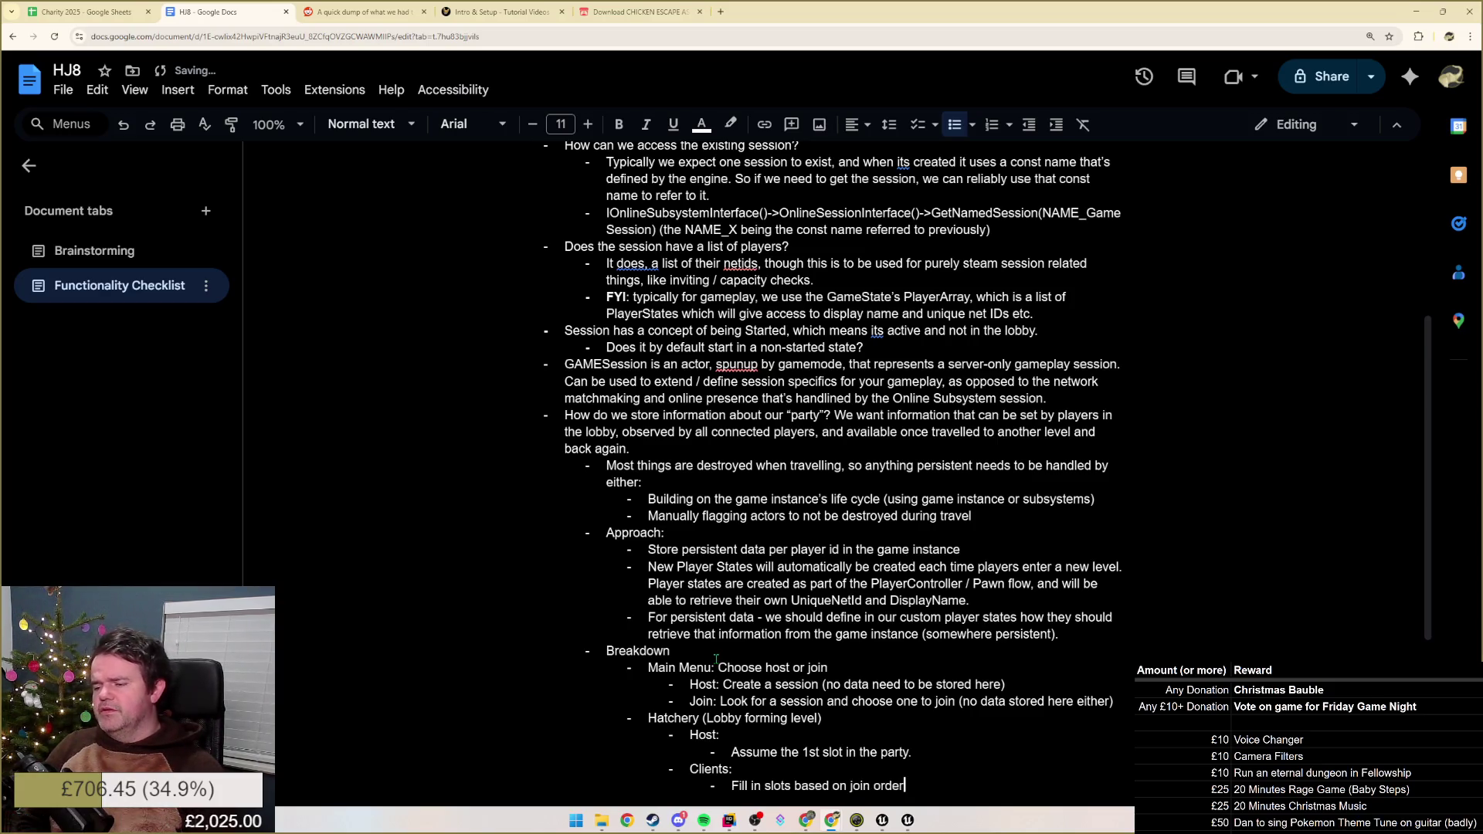
key("Return")
key("shift+Tab")
type("Both")
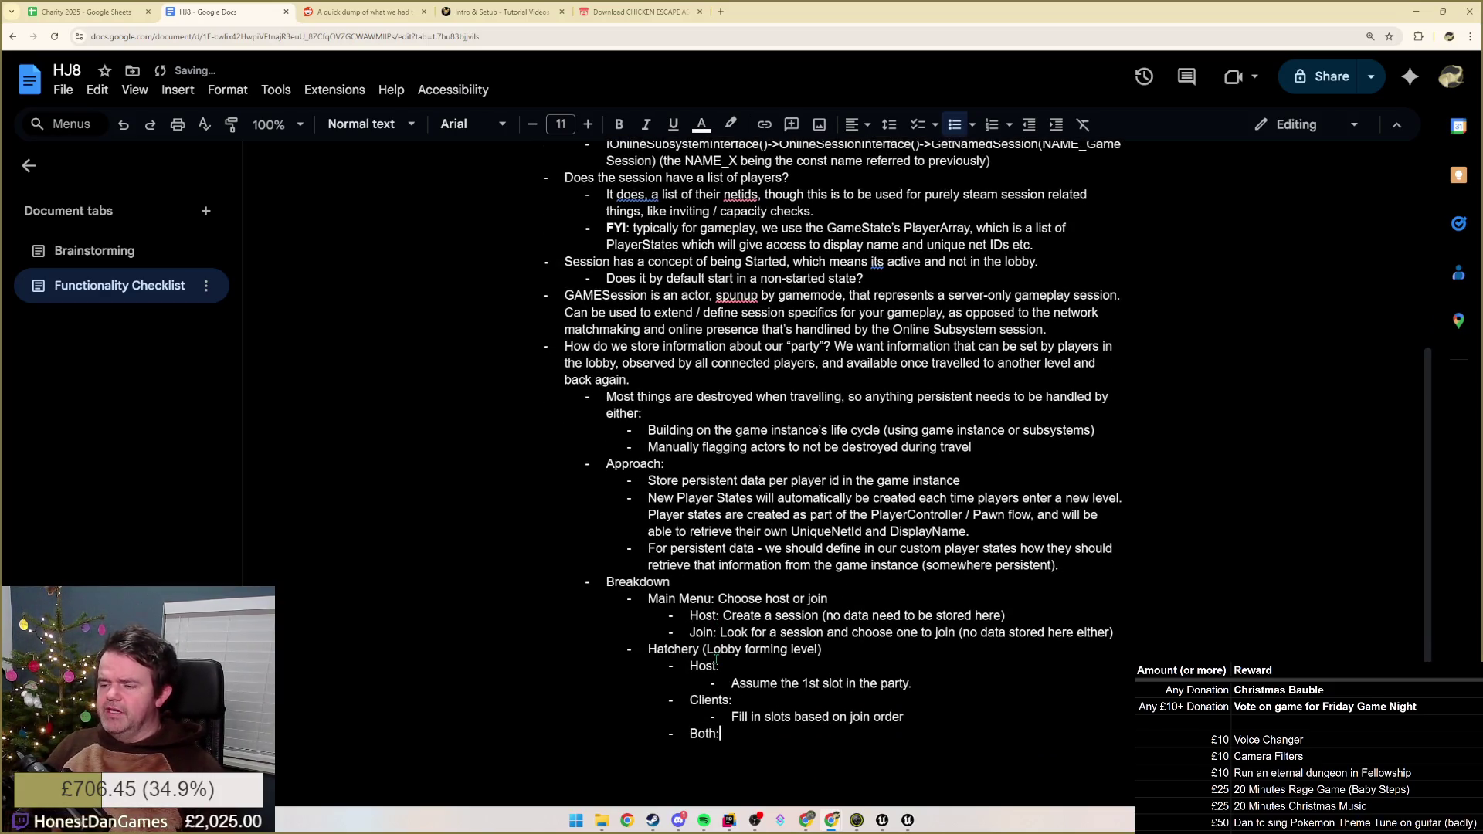
- List 'Customise hat' and 'Choose a coop (level)' as sub-bullets under Both
key("Return")
key("Tab")
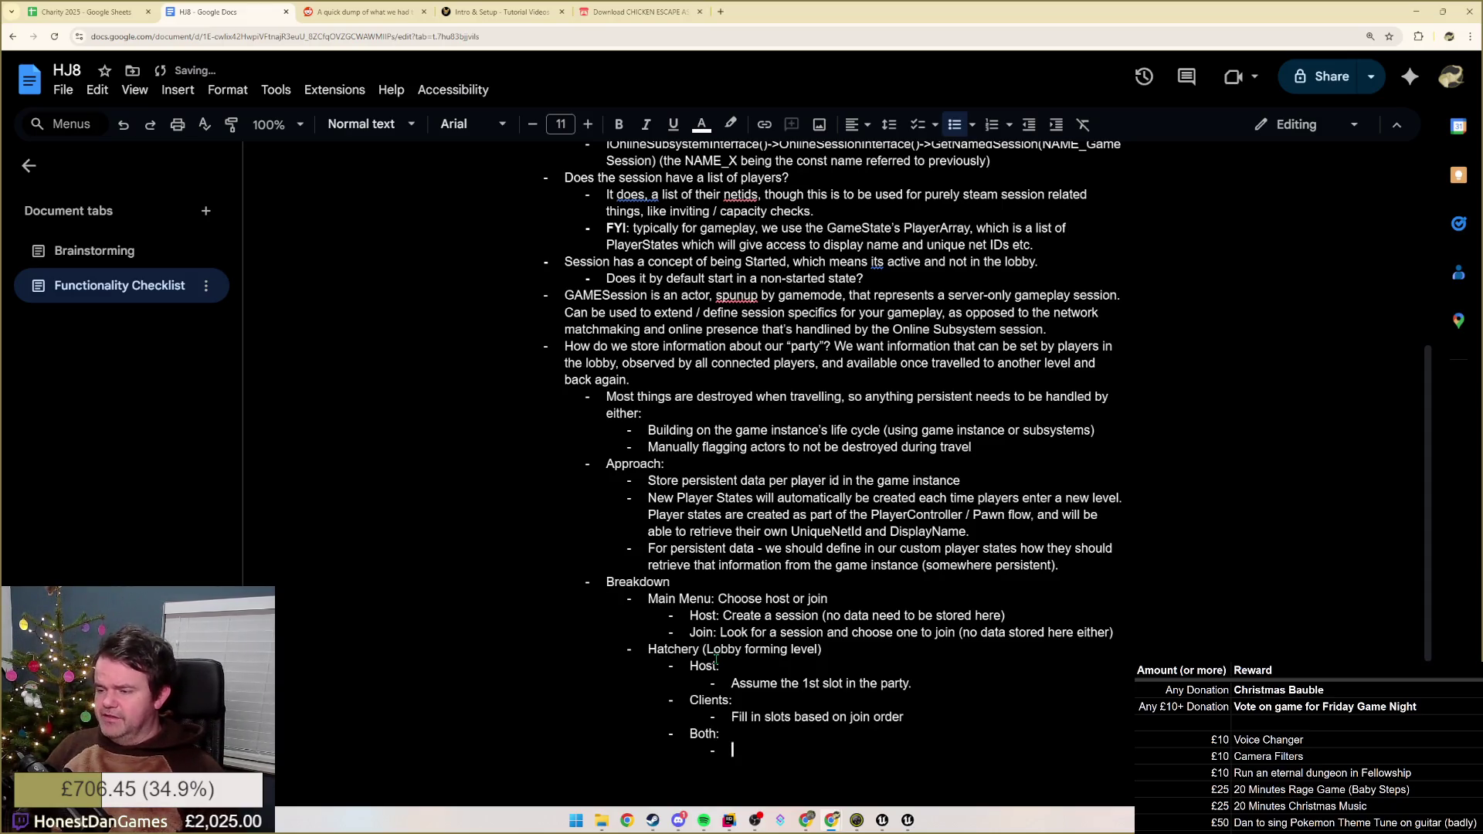
type("Customise H")
key("BackSpace")
type("hat")
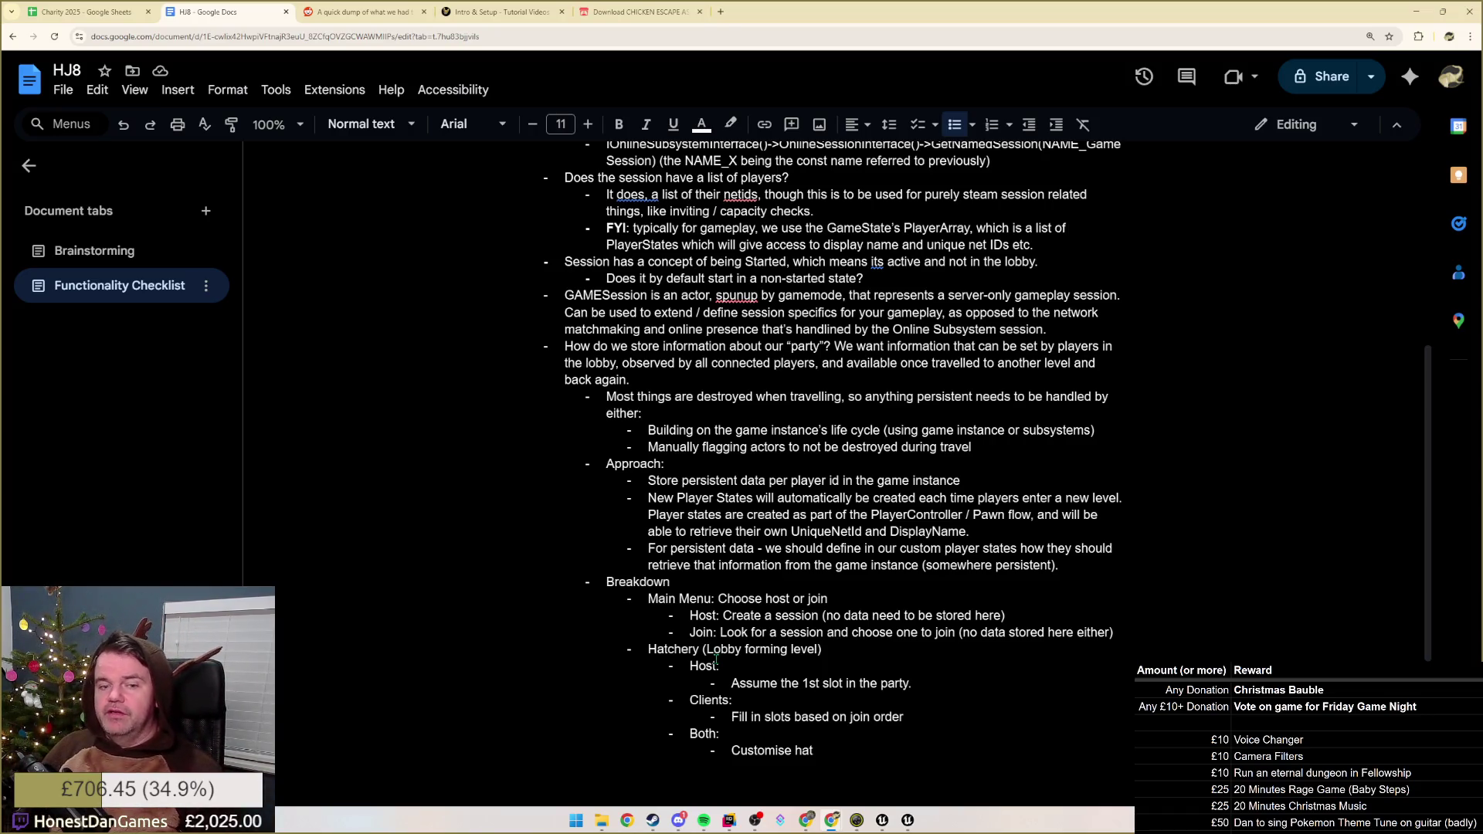
key("Return")
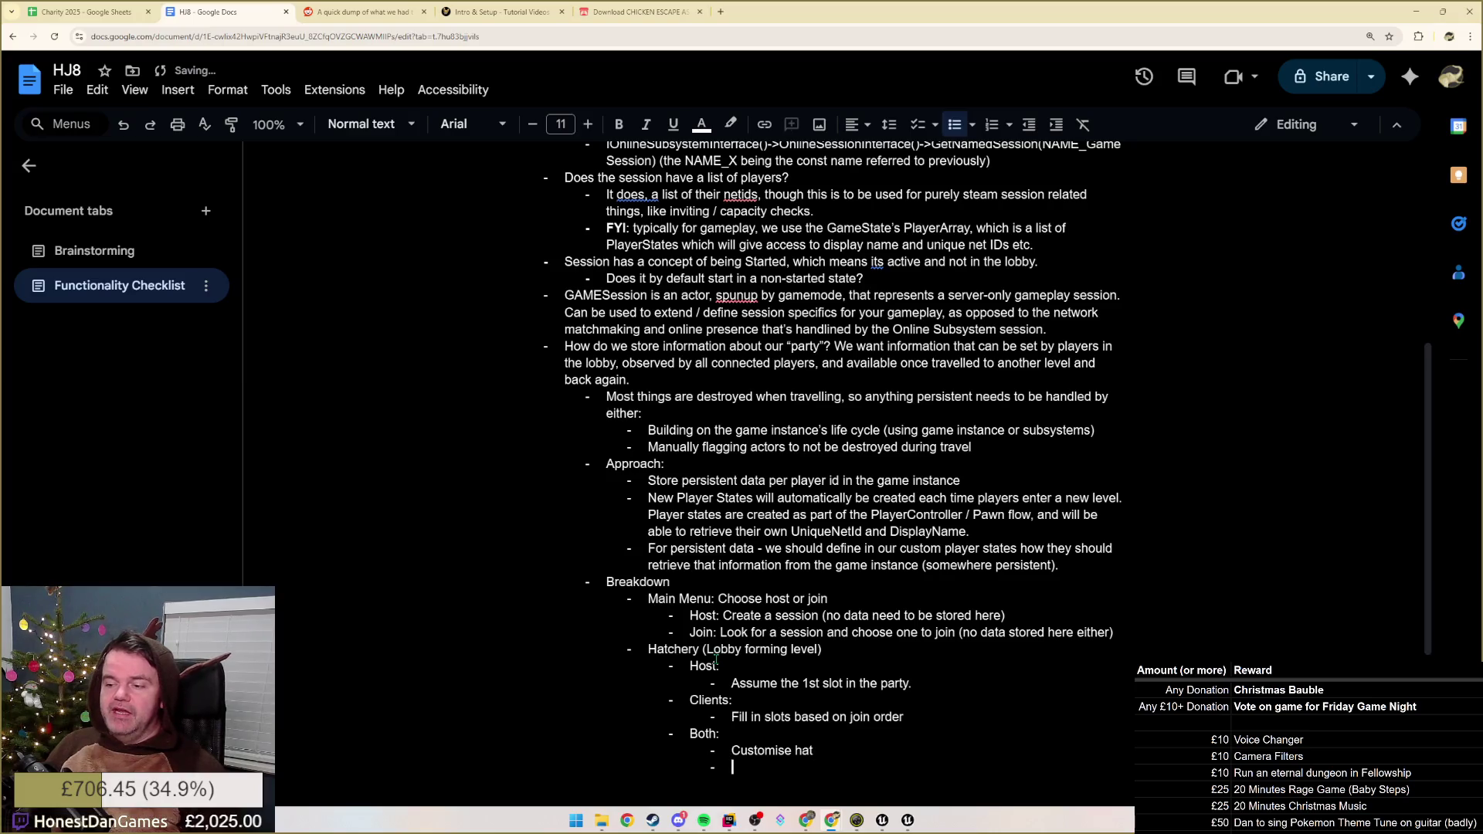
type("Choose a coop (level)")
key("Return")
scroll(888, 696, "down", 1)
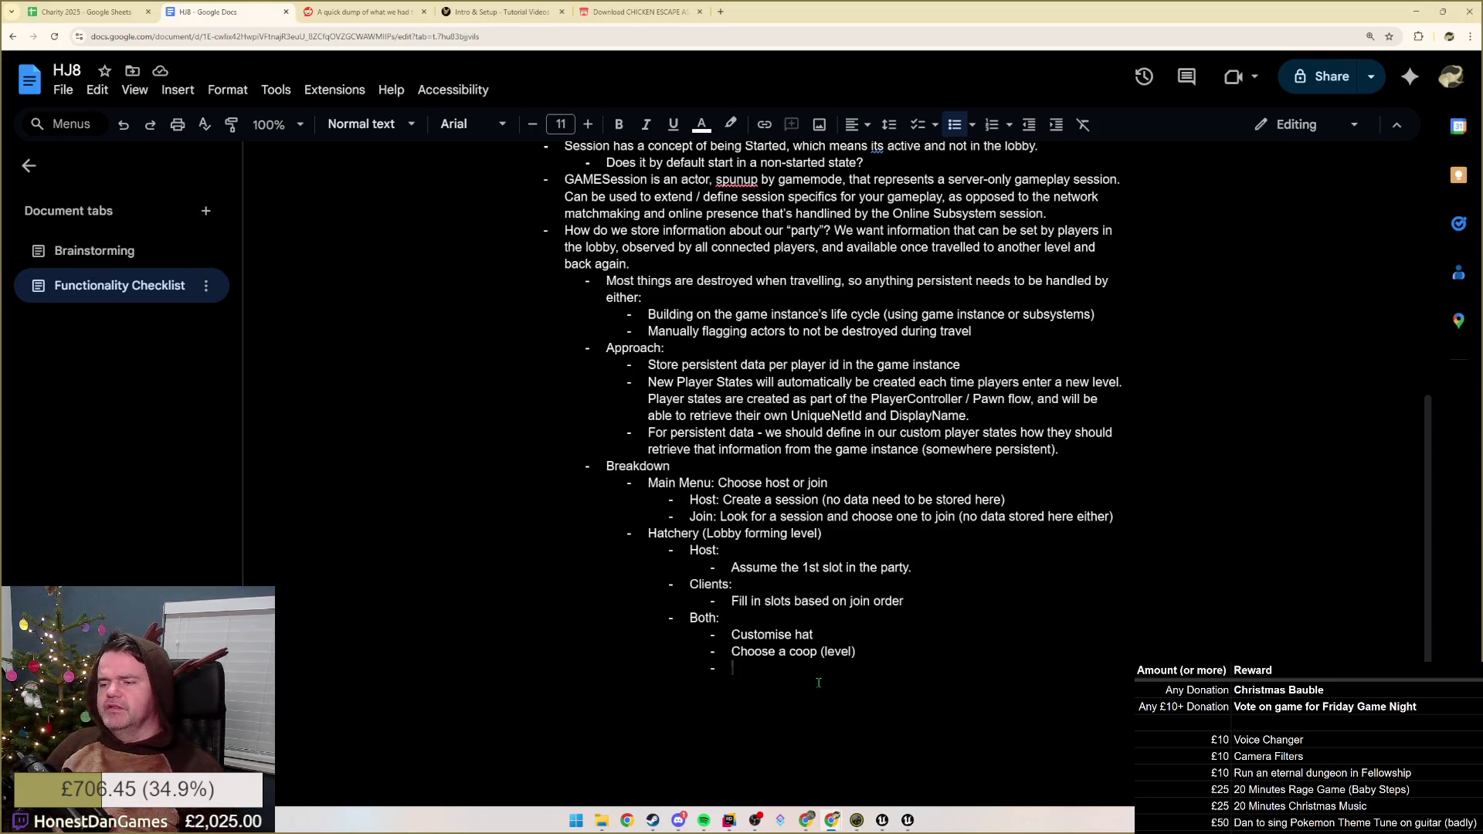
- Add a 'Customisation:' heading at the Both level with an empty nested sub-bullet
key("shift+Tab")
key("BackSpace")
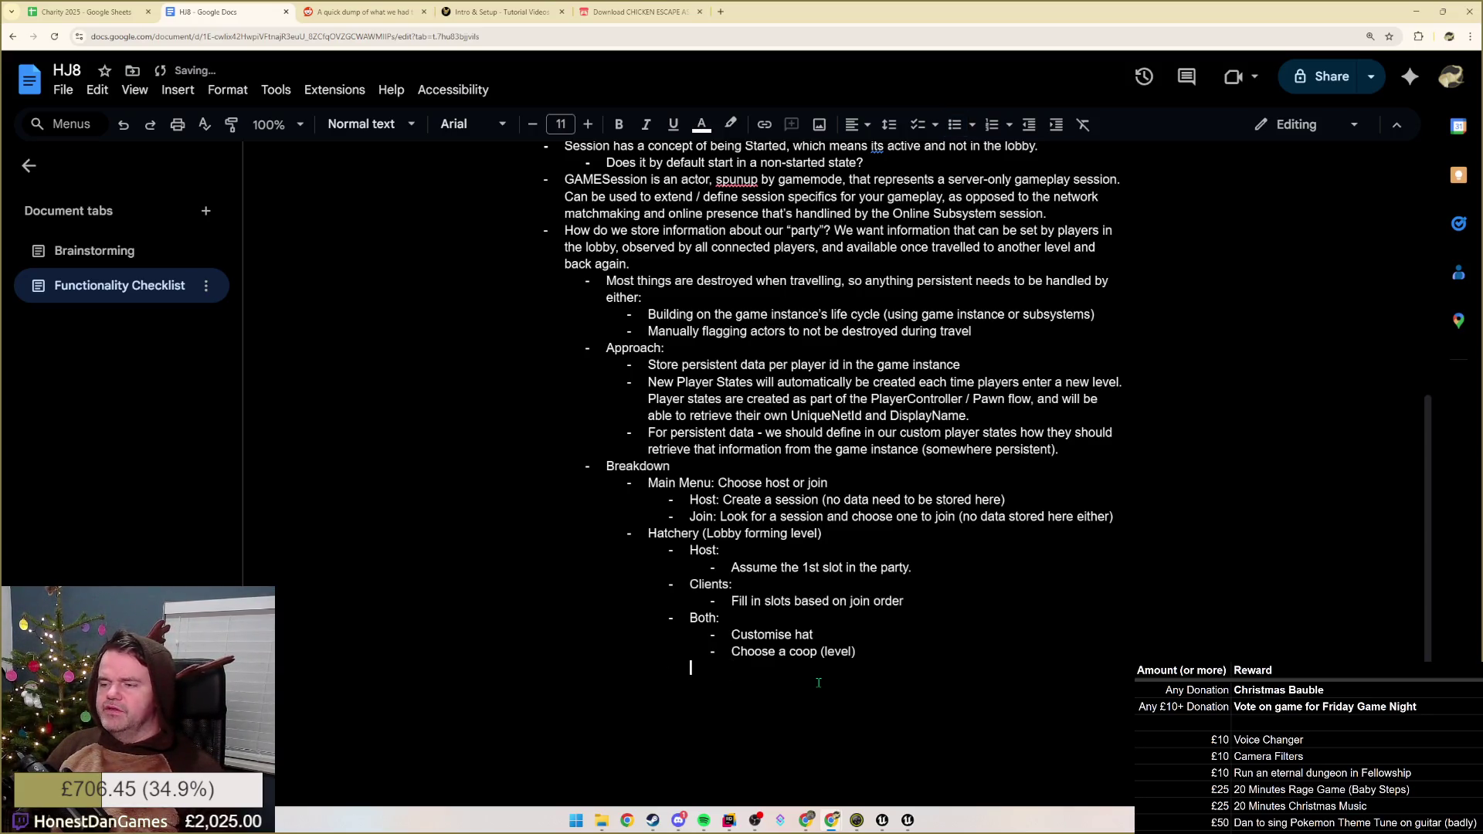
key("BackSpace")
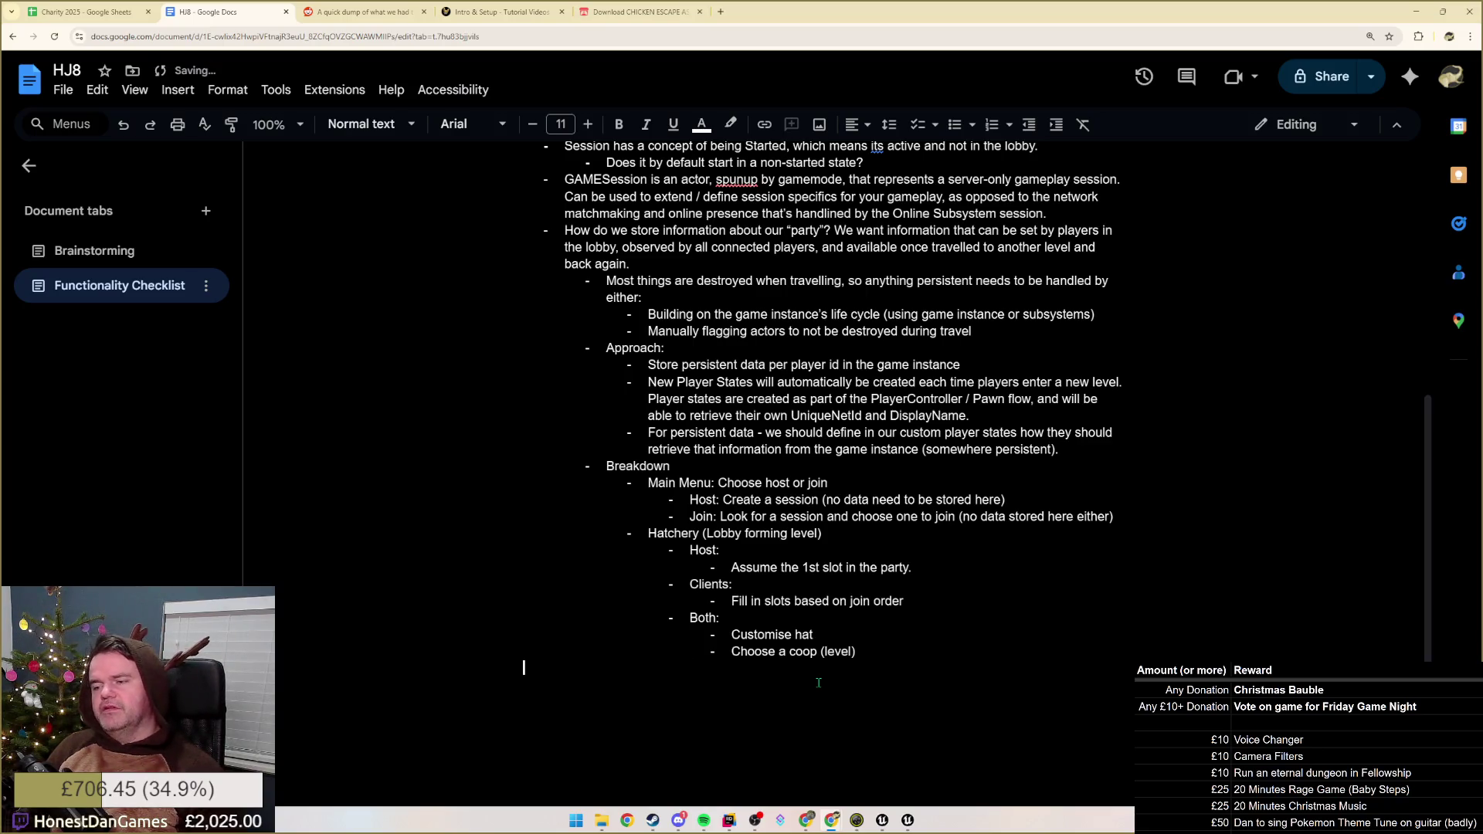
key("ctrl+z")
key("ctrl+z")
type("Customisation:")
key("Return")
key("Tab")
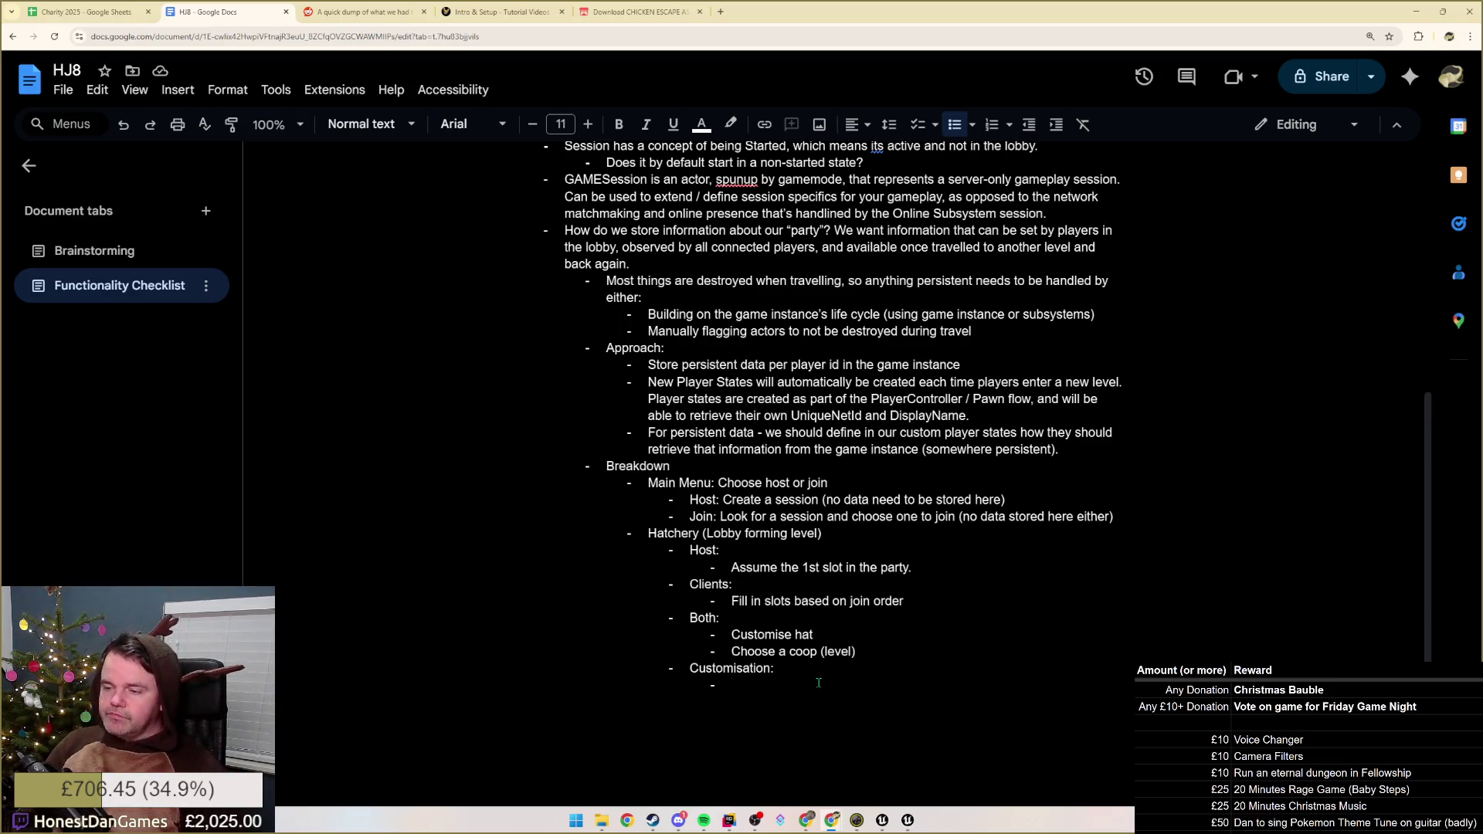
type("Players")
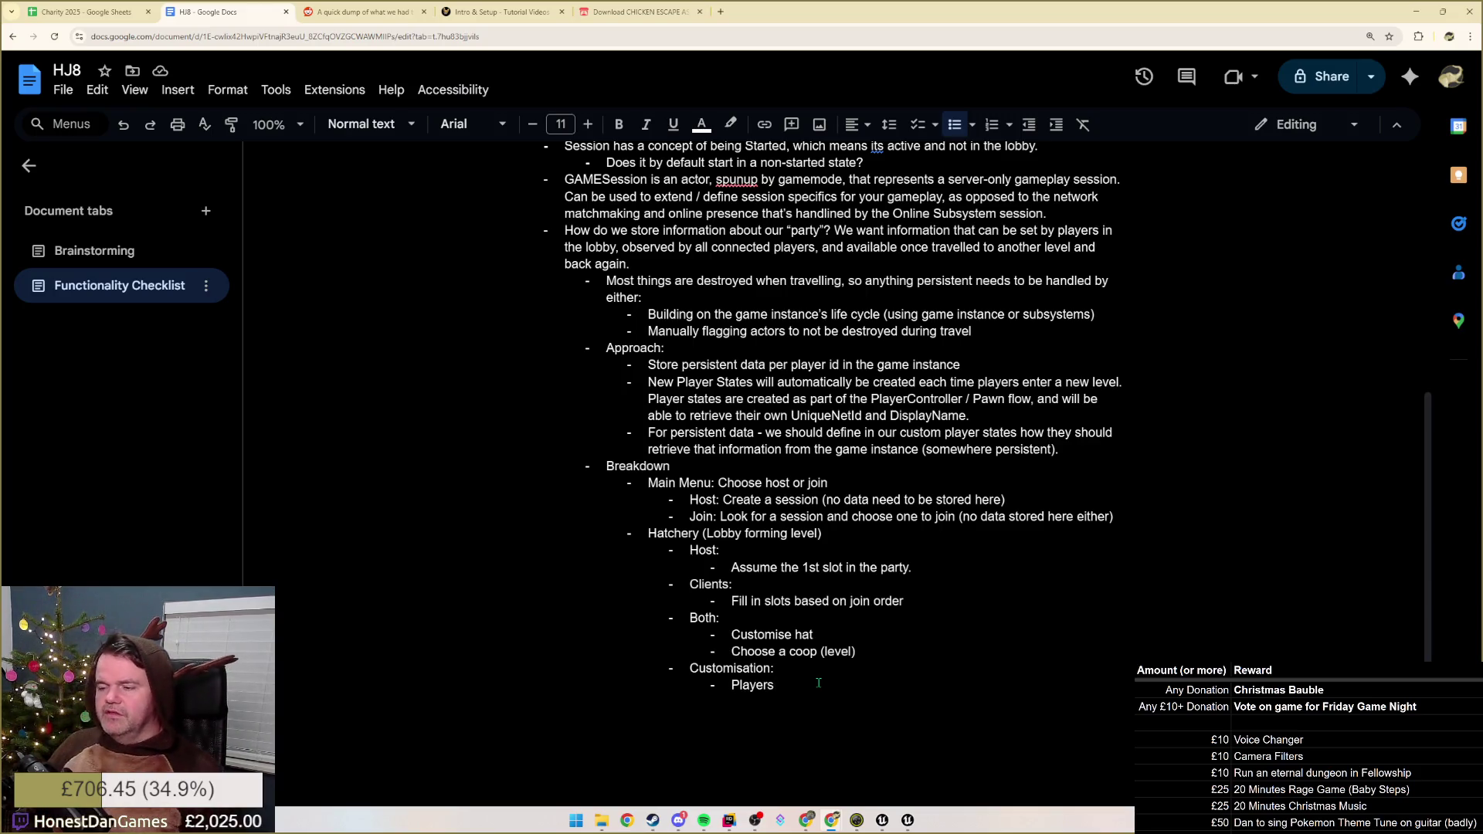
type("Server:")
- Add a Server bullet with a nested note that the server spawns the default pawn for the player
key("Return")
left_click(818, 683)
type("Spawns pawn")
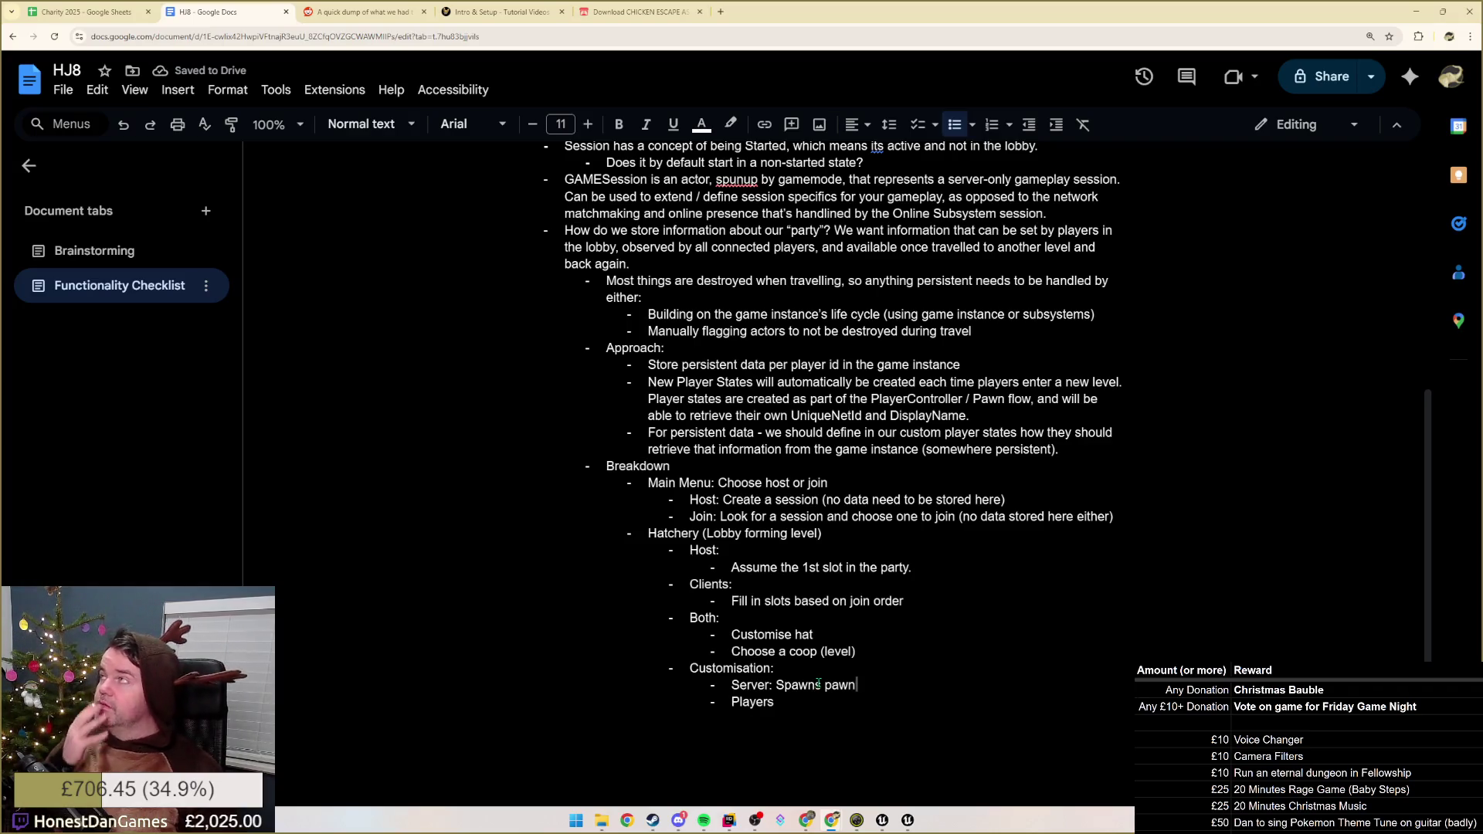
type(" based on the player")
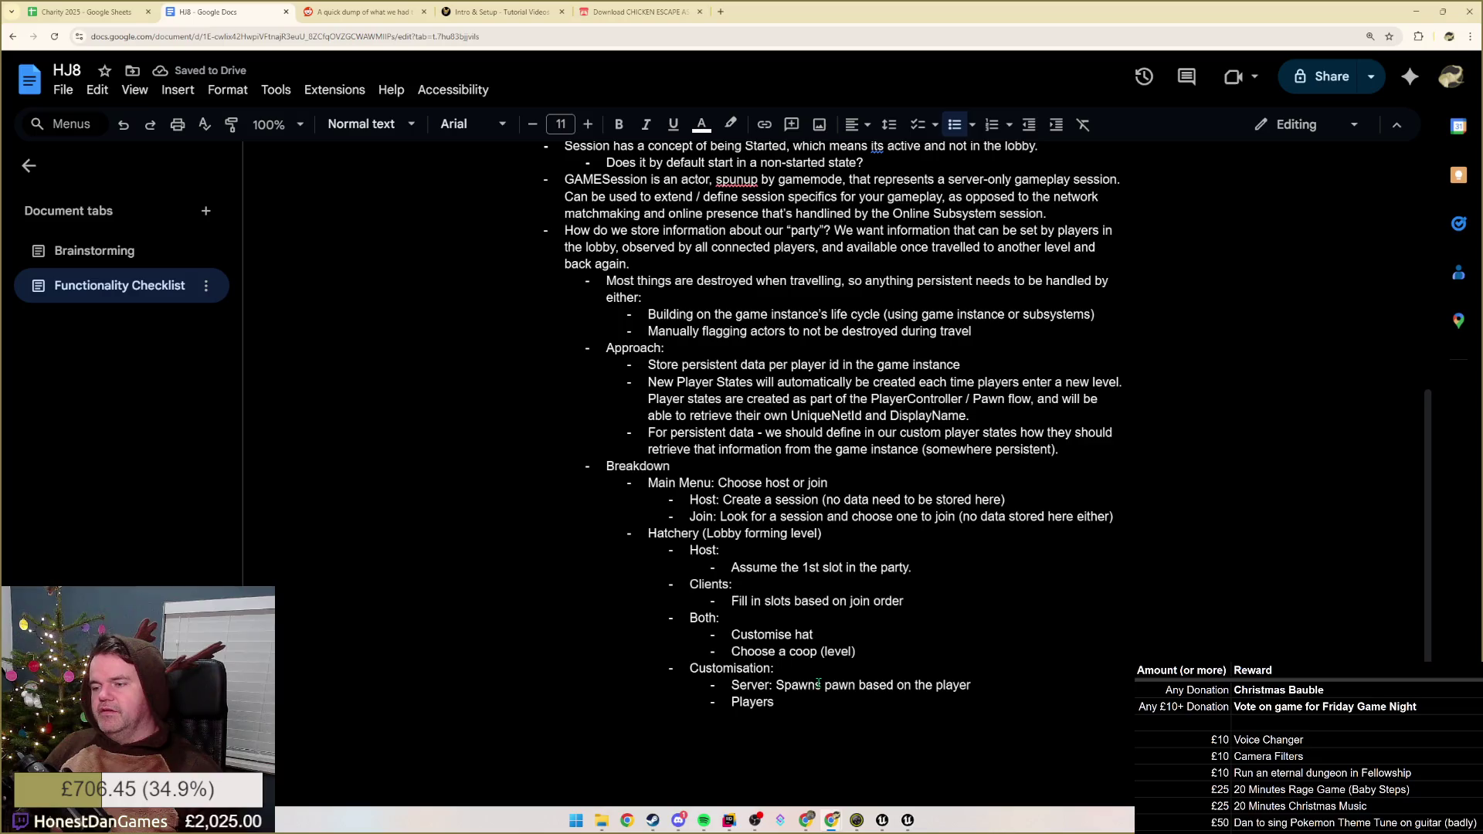
key("ctrl+z")
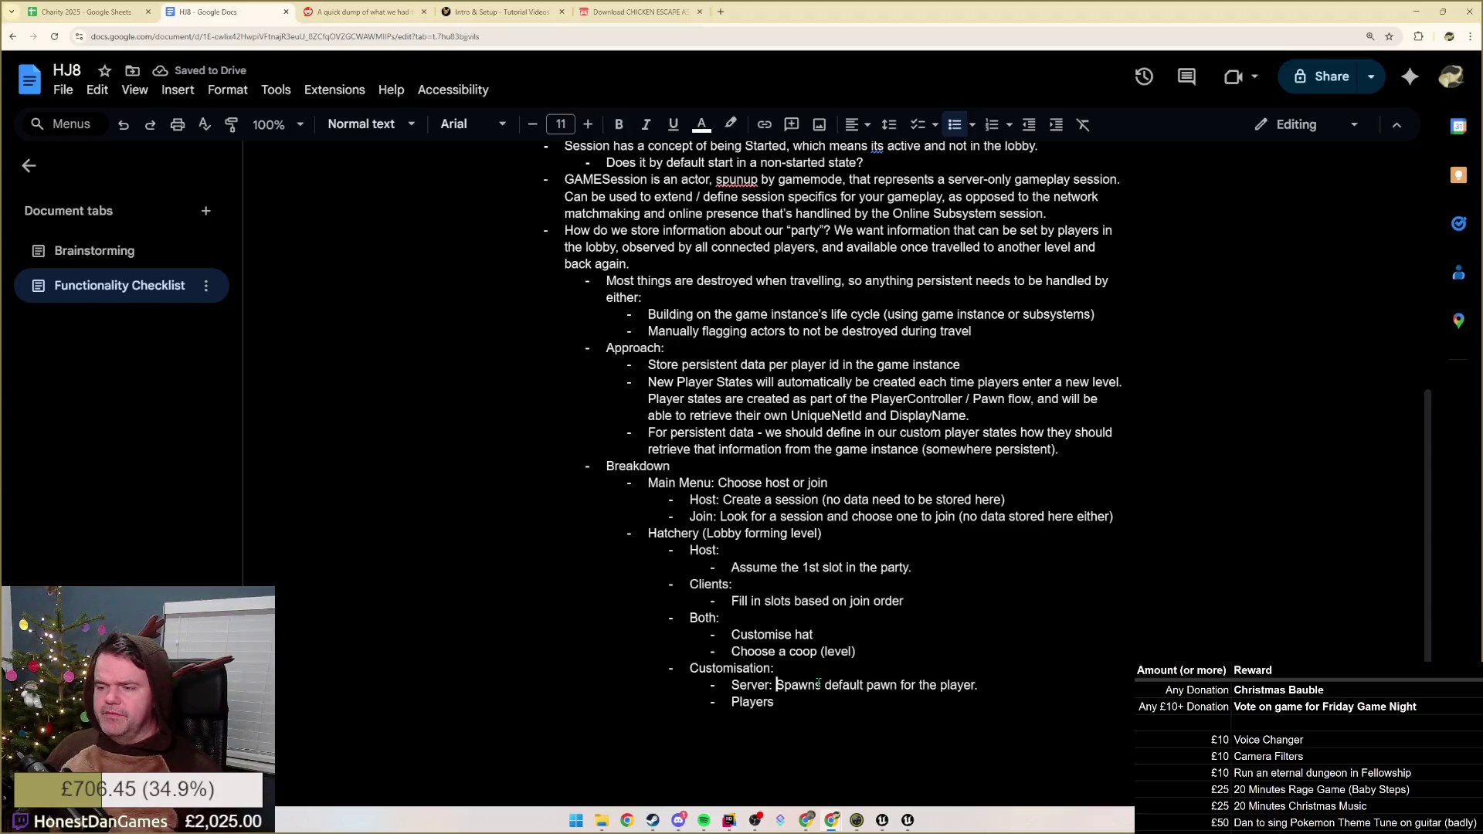
key("Return")
key("Tab")
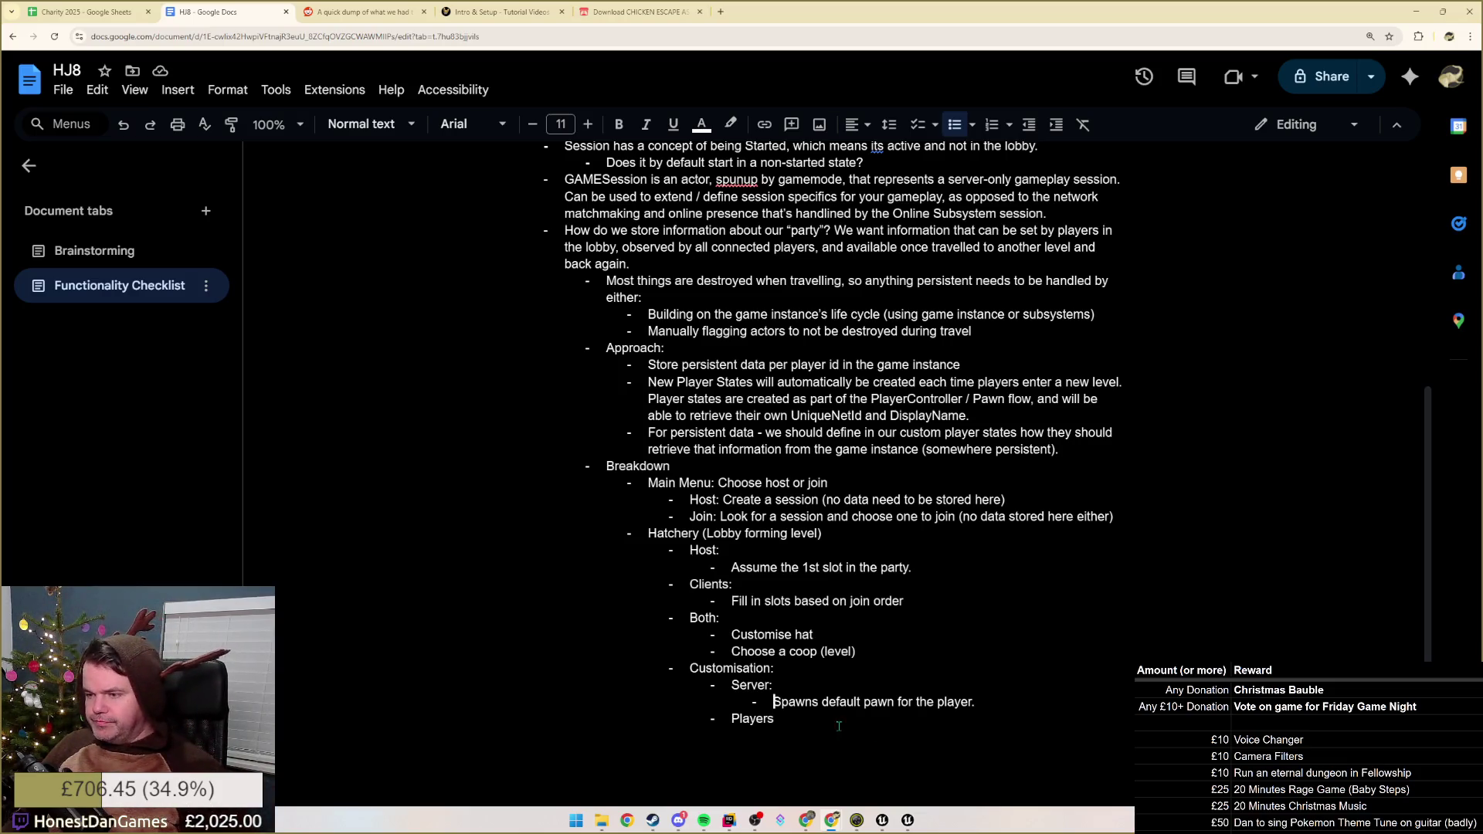
- Turn the Players line into a 'Clients:' heading at Server level and add an empty sub-bullet under the spawn note
left_click(983, 703)
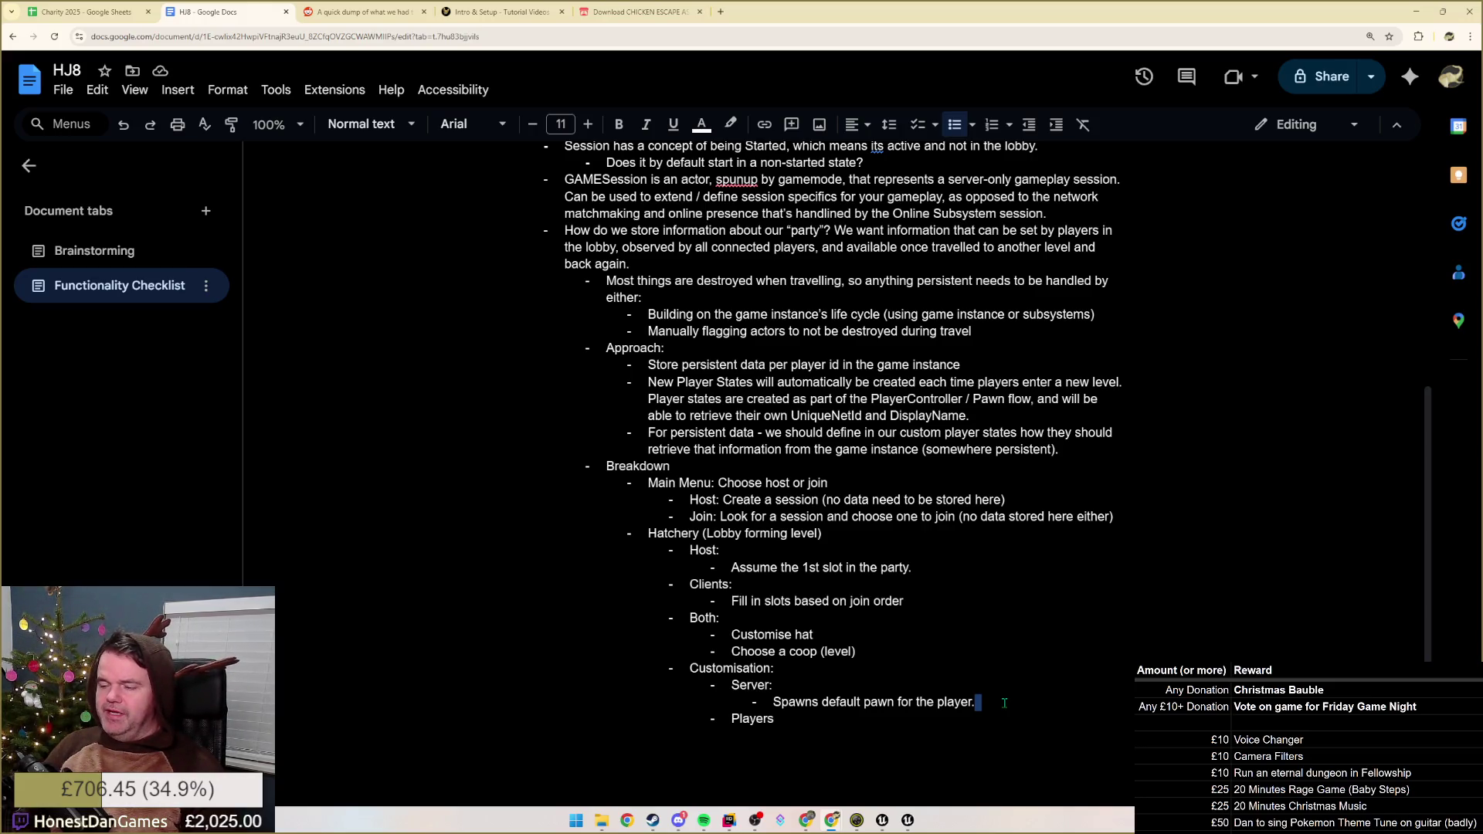
key("Delete")
key("Return")
key("shift+Tab")
key("shift+End")
type("Client")
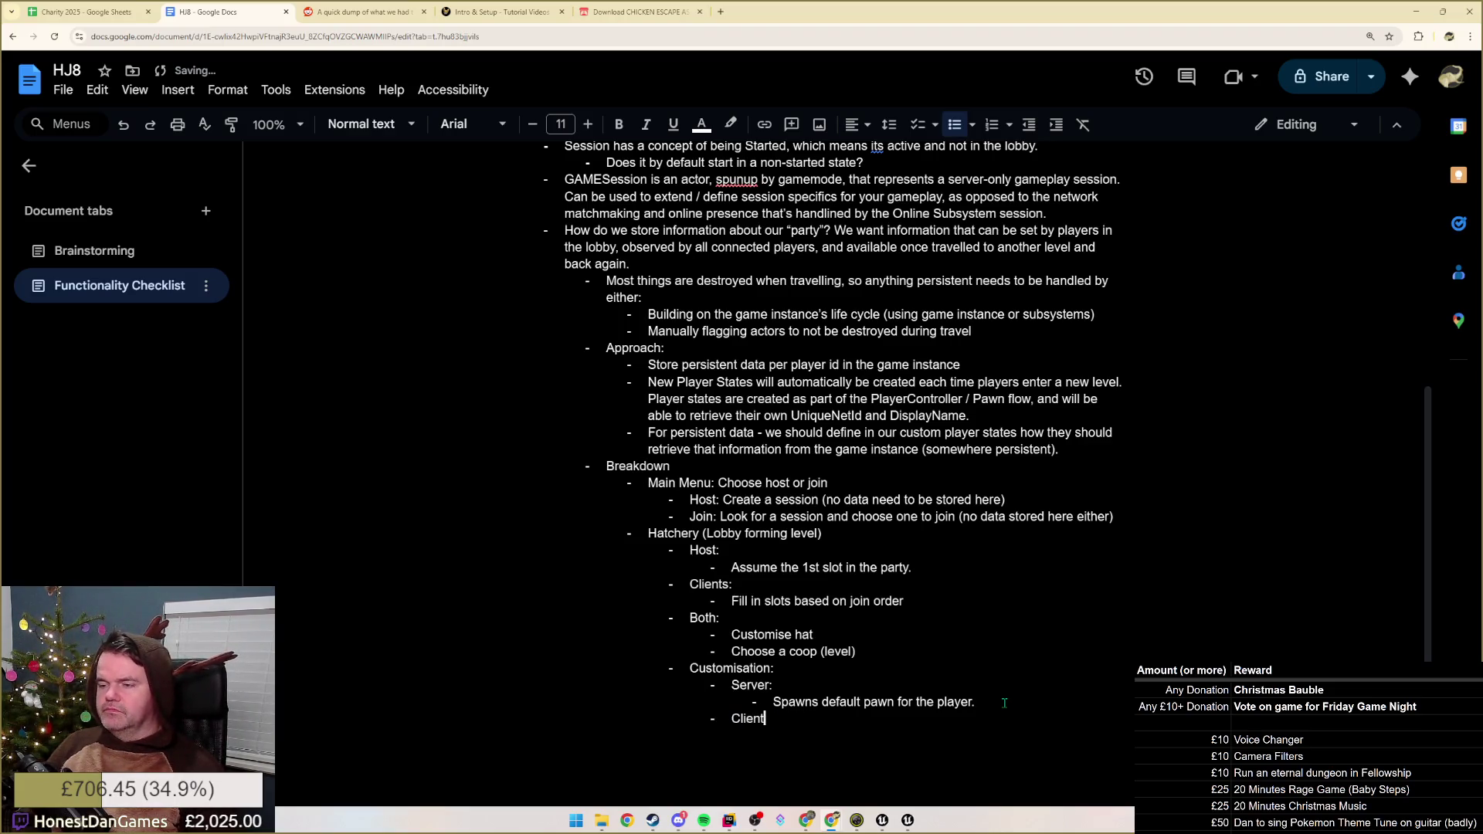
type("s:")
left_click(1004, 702)
key("Return")
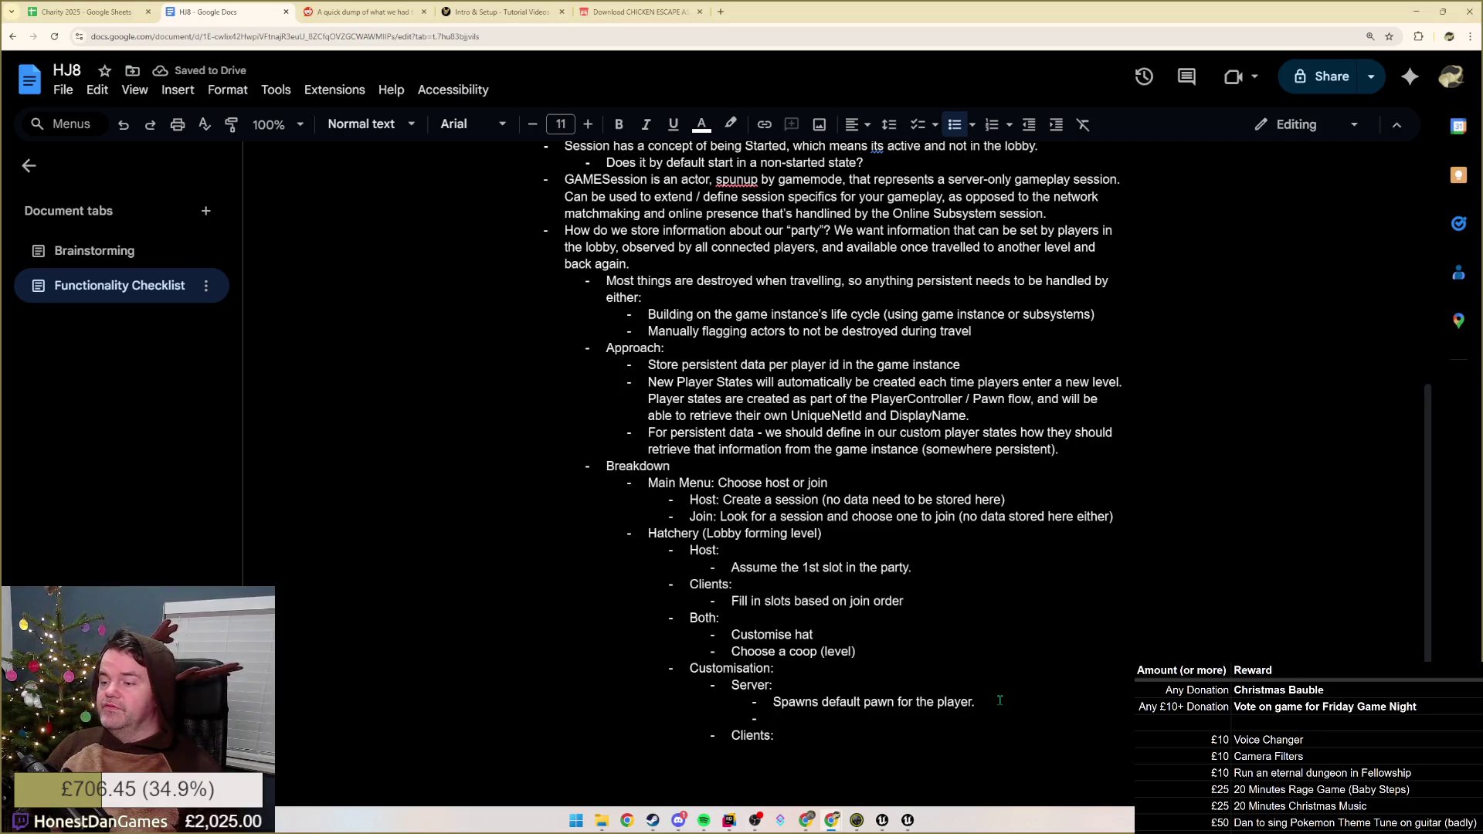
type("Host:")
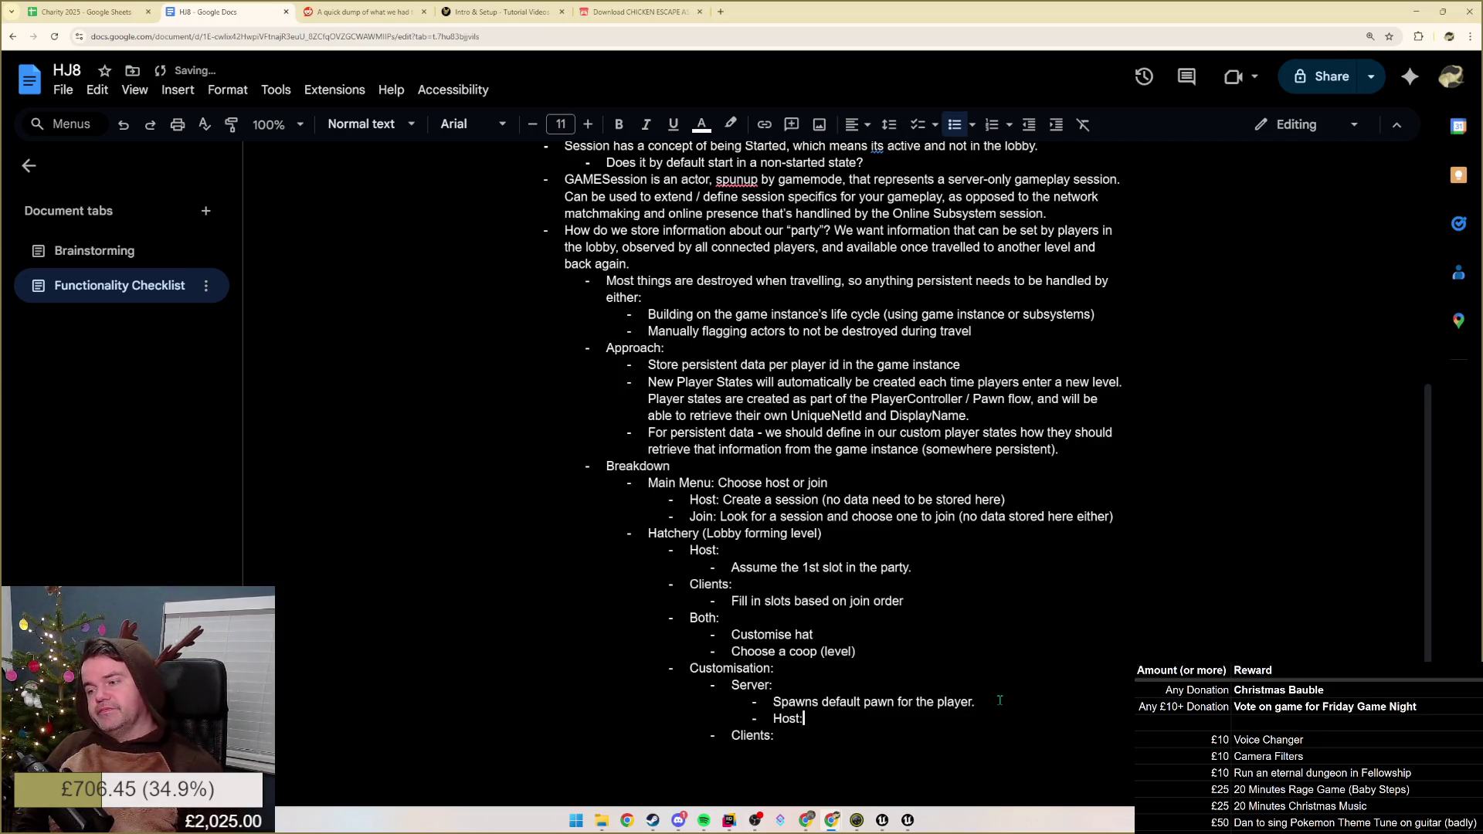
- Rename Server to Host and start a second Host note reading 'Can locally change'
double_click(752, 684)
type("Host")
left_click(852, 716)
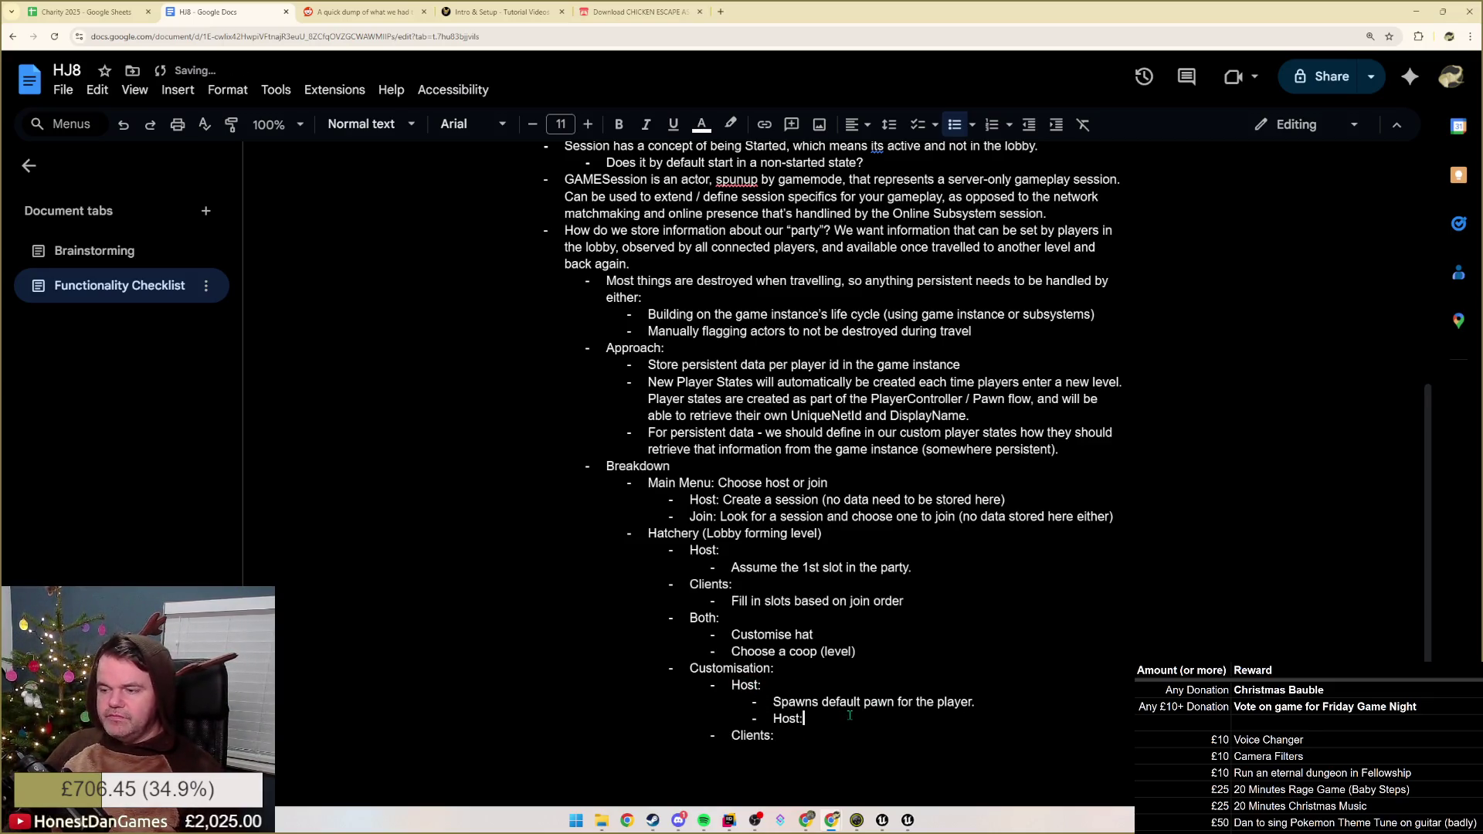
type(" Liste")
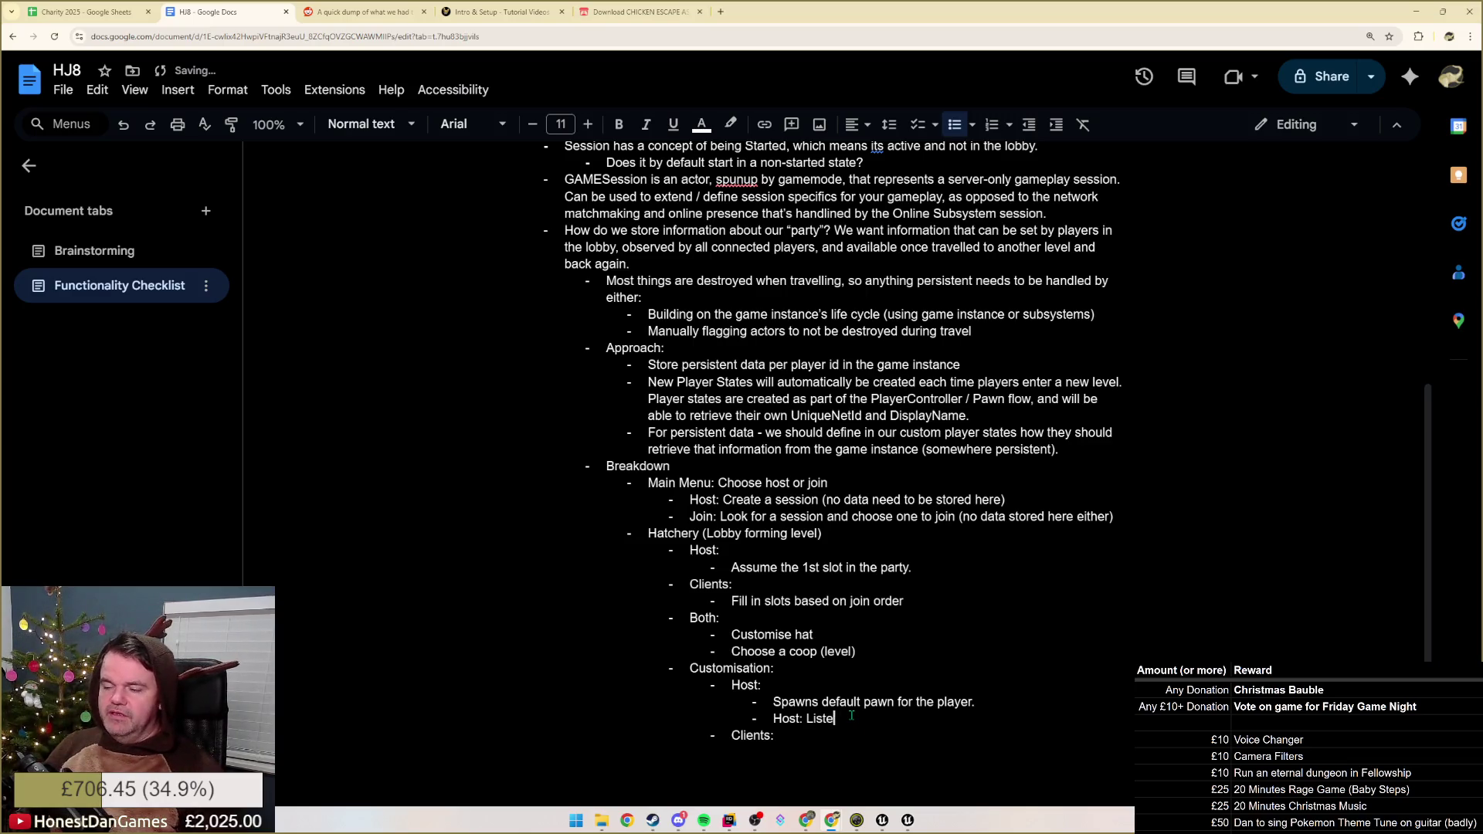
key("BackSpace")
key("BackSpace")
key("BackSpace")
key("BackSpace")
key("BackSpace")
type("wh")
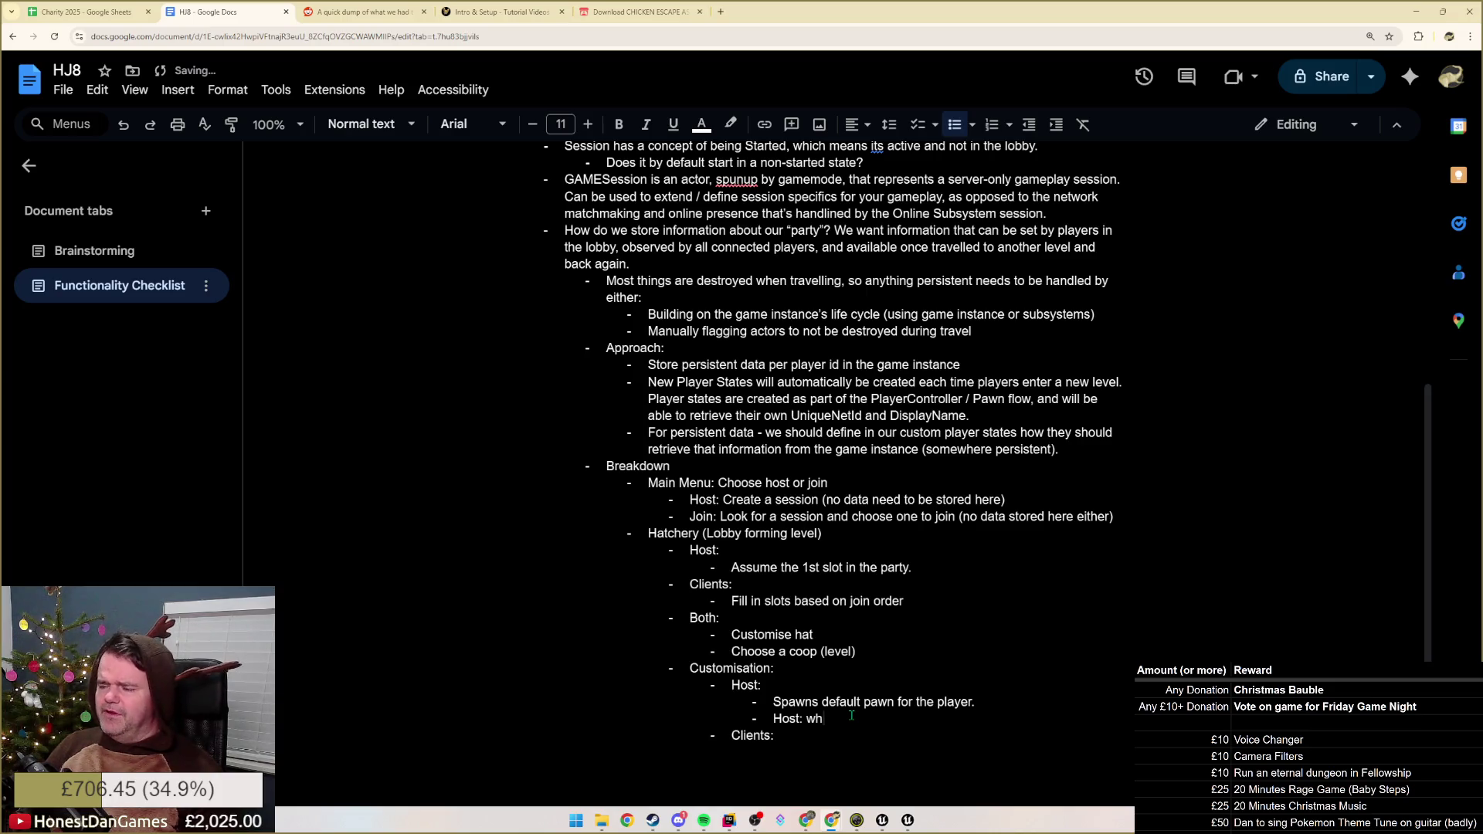
key("BackSpace")
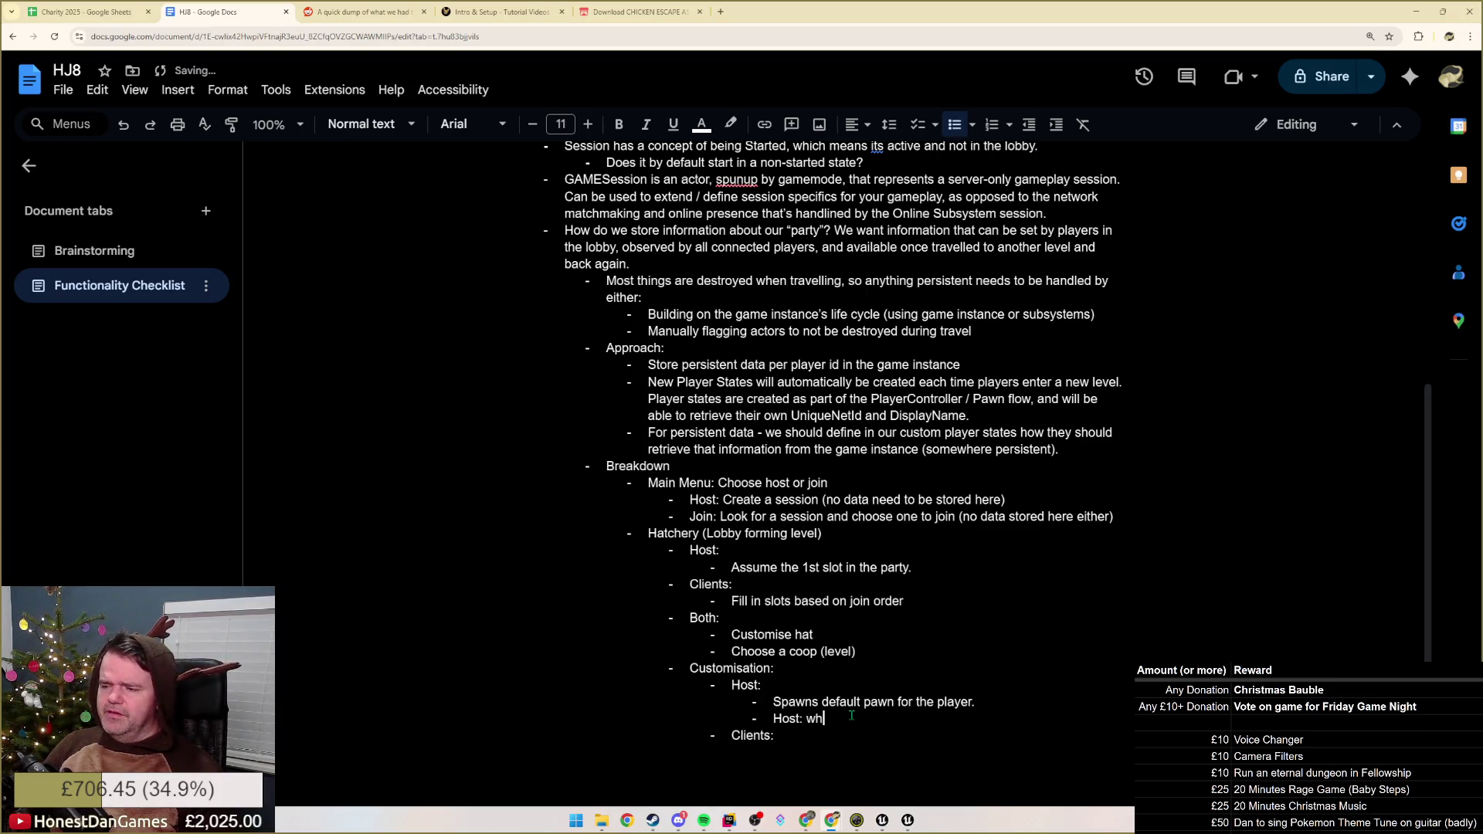
type("Can locally change")
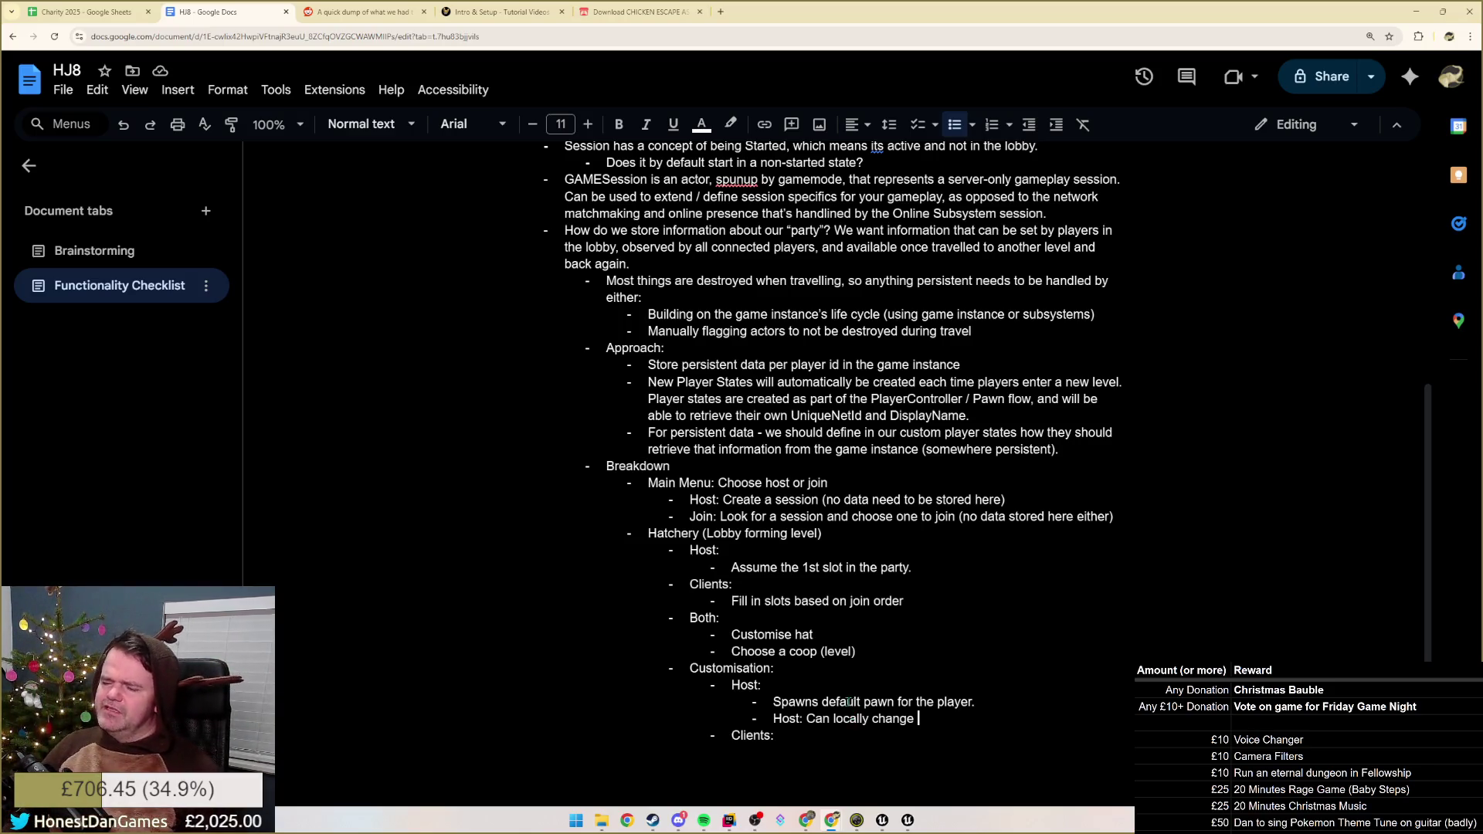
key("ctrl+shift+Left")
key("ctrl+shift+Left")
key("ctrl+shift+Left")
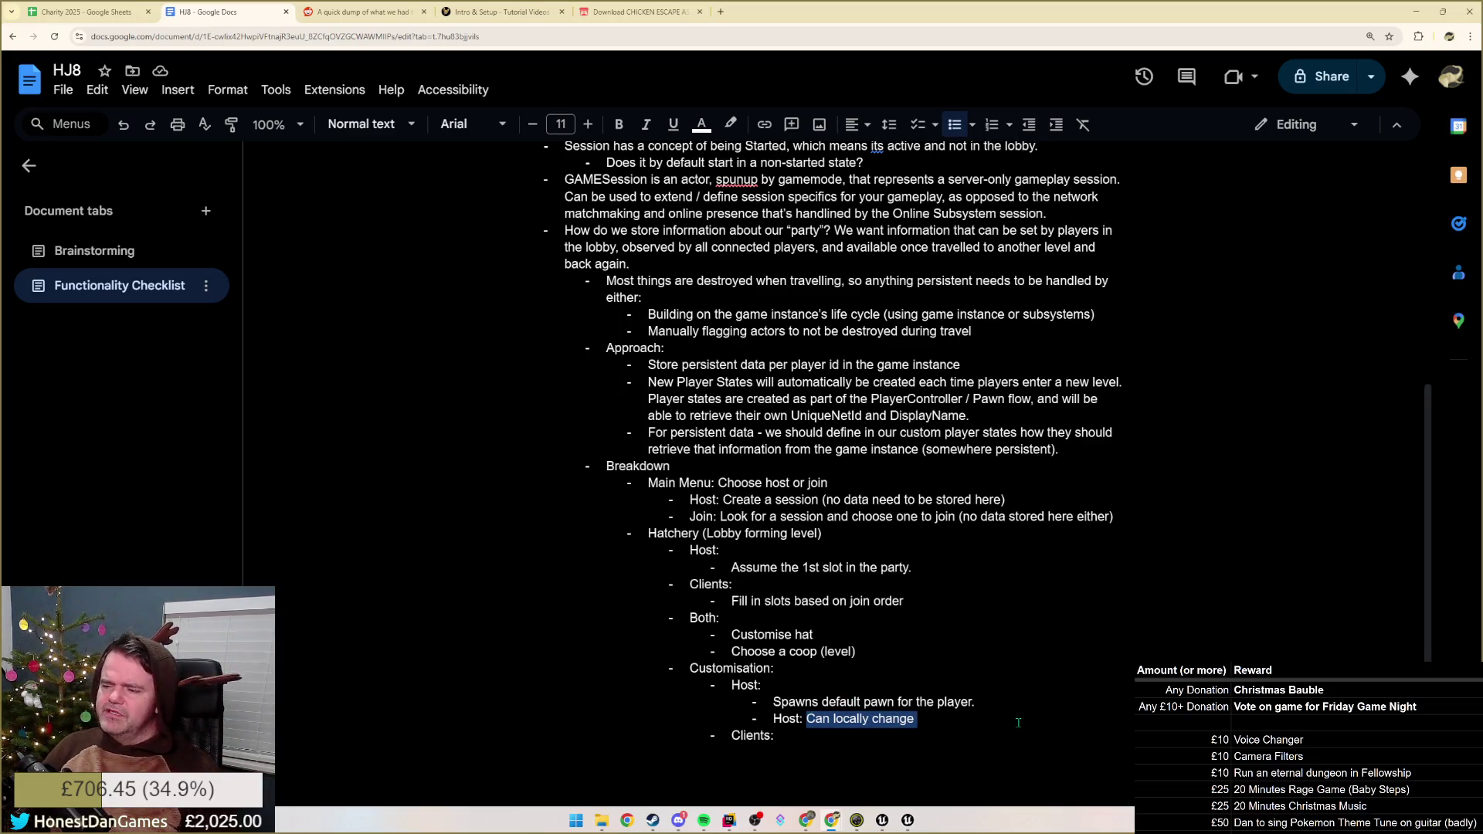
- Cut 'Can locally change', add a nested non-replicated preview note under Host, and begin the 'When committed' Player State line
key("ctrl+x")
key("Return")
key("Tab")
type("To preview (not select stuff and have other players see),")
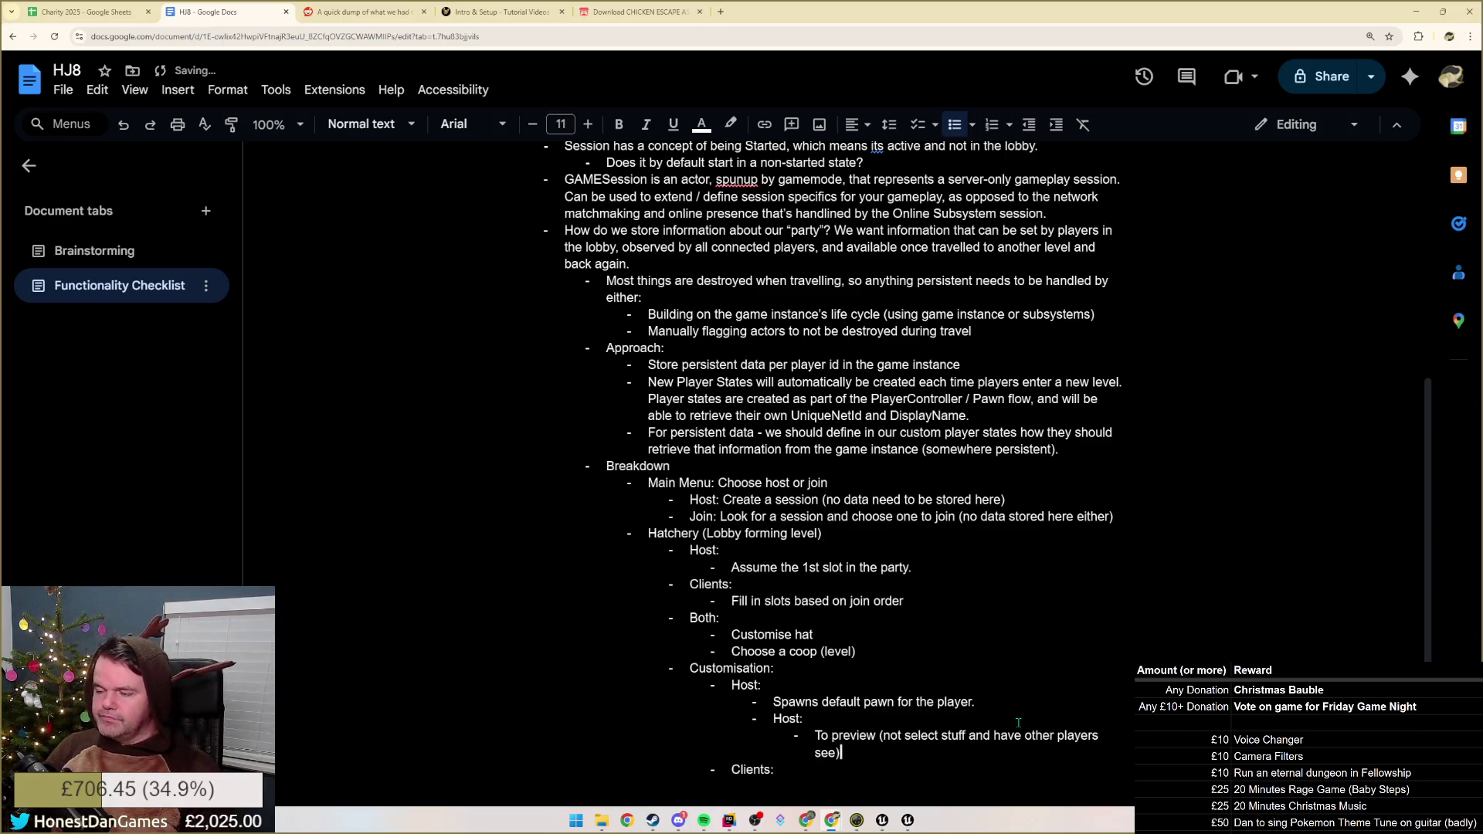
type(" we would wan")
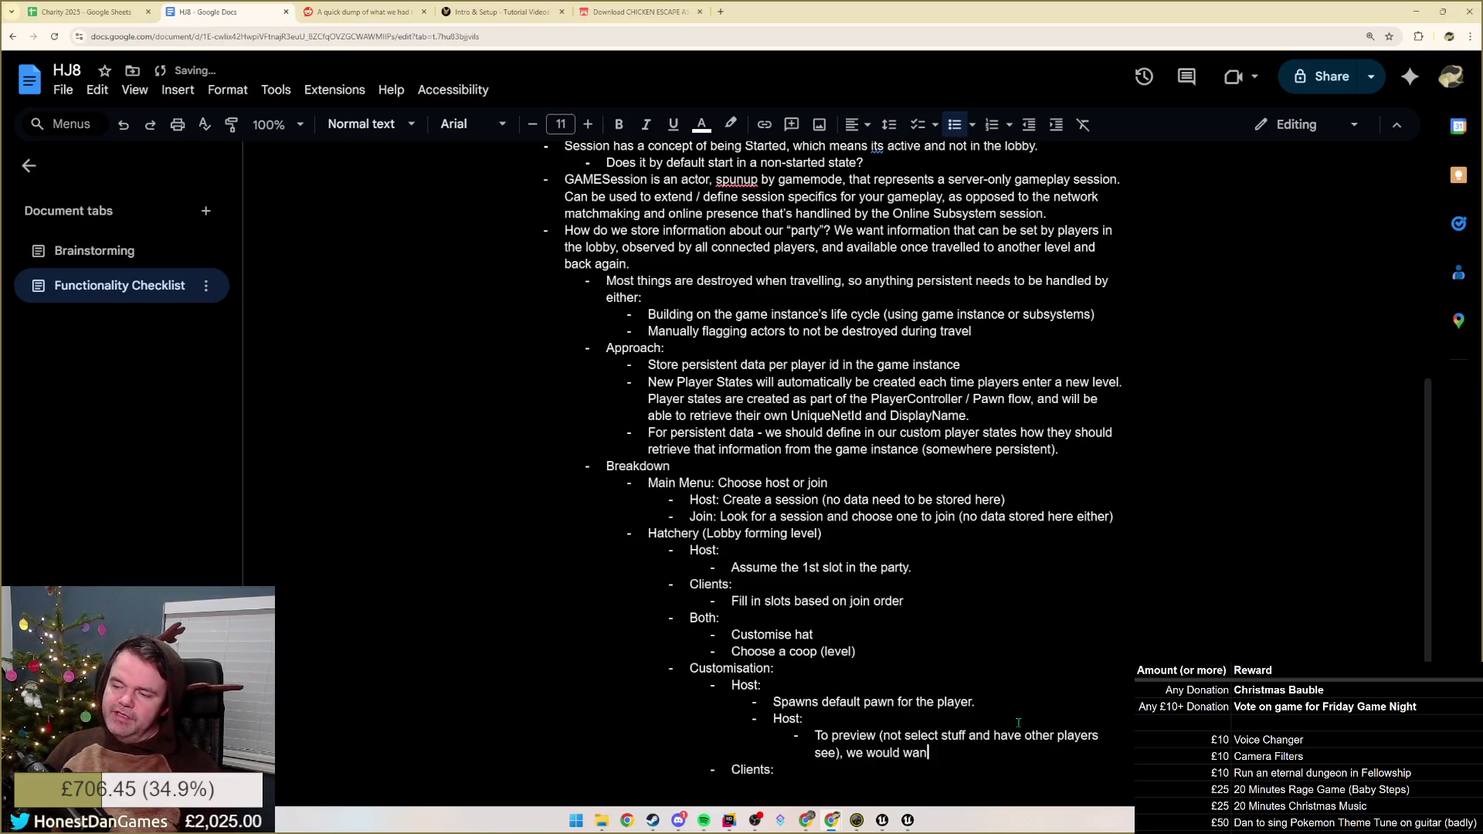
type("t some non replicated ")
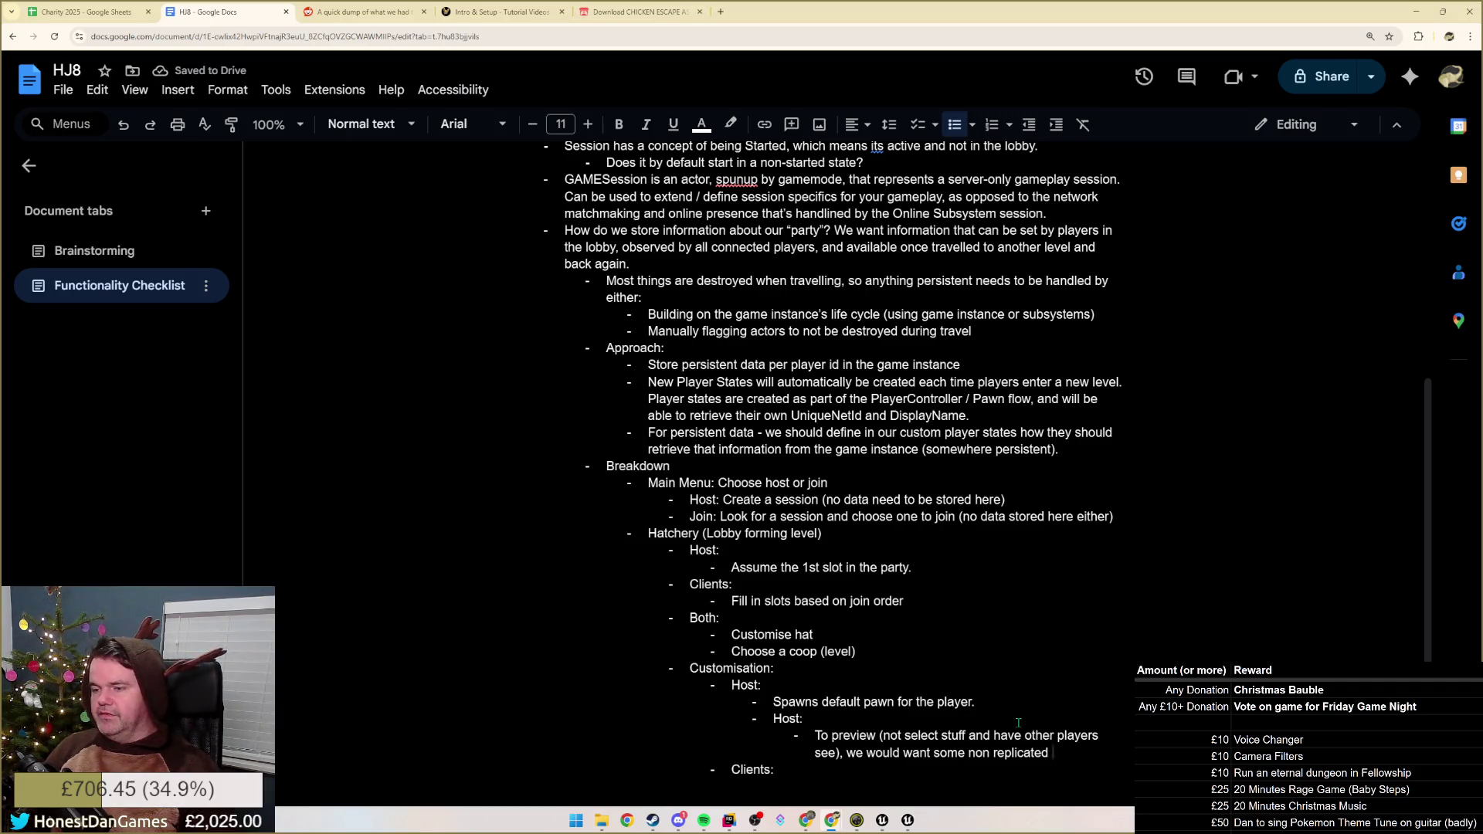
type("visual")
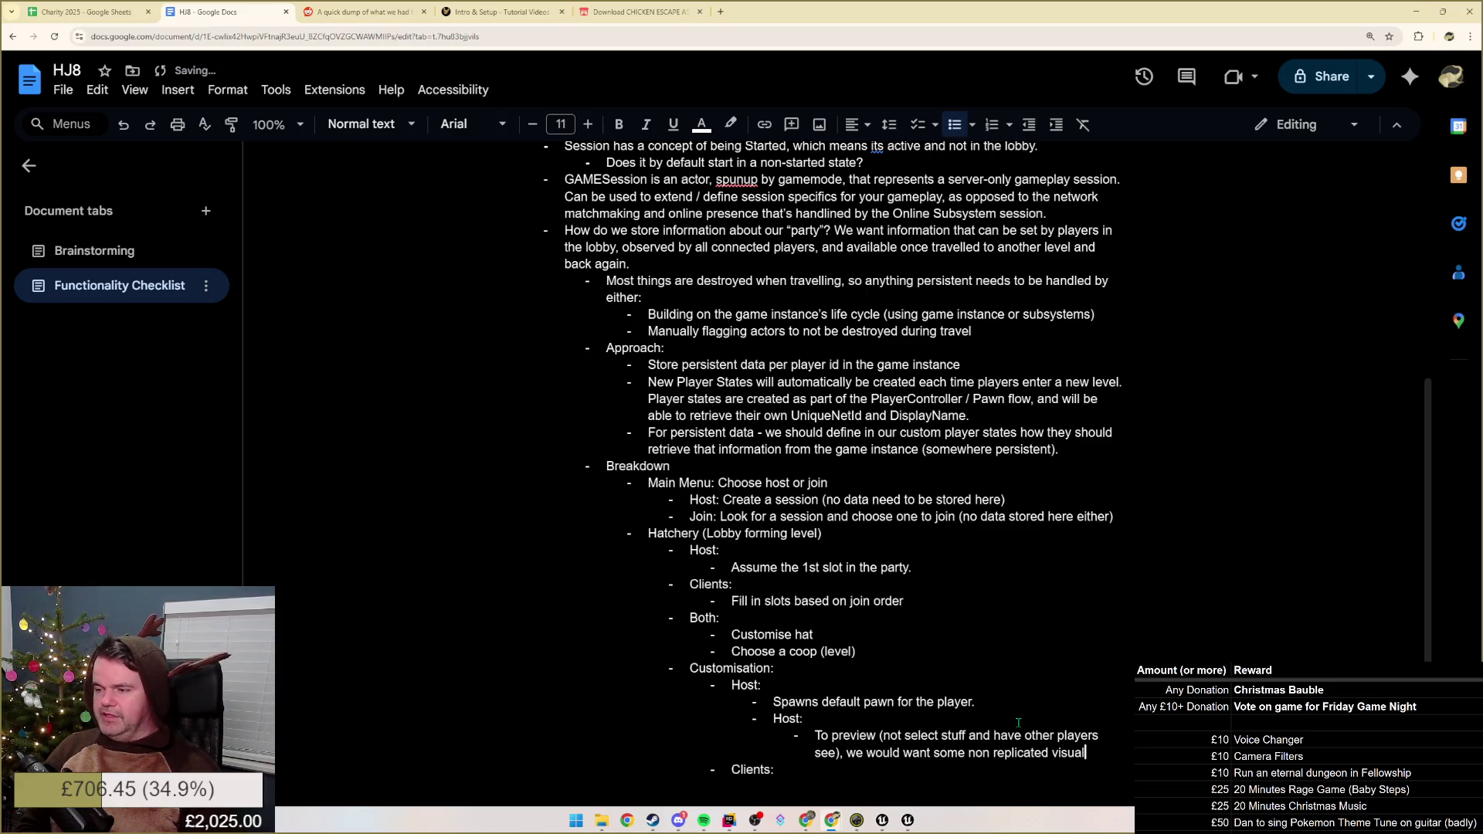
type("isation and data of player Hat etc")
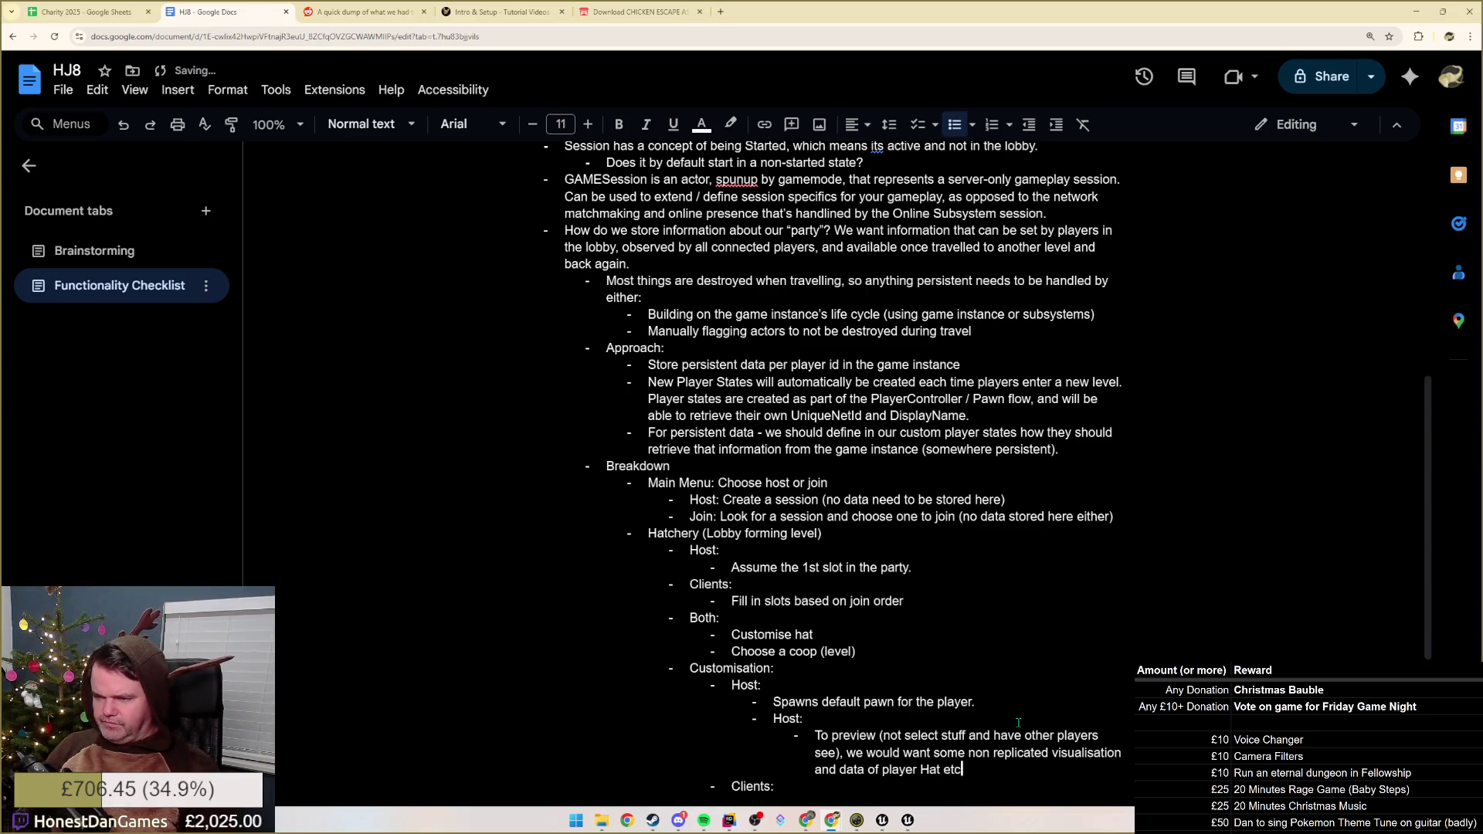
key("Return")
type("When committed, this data is written to ")
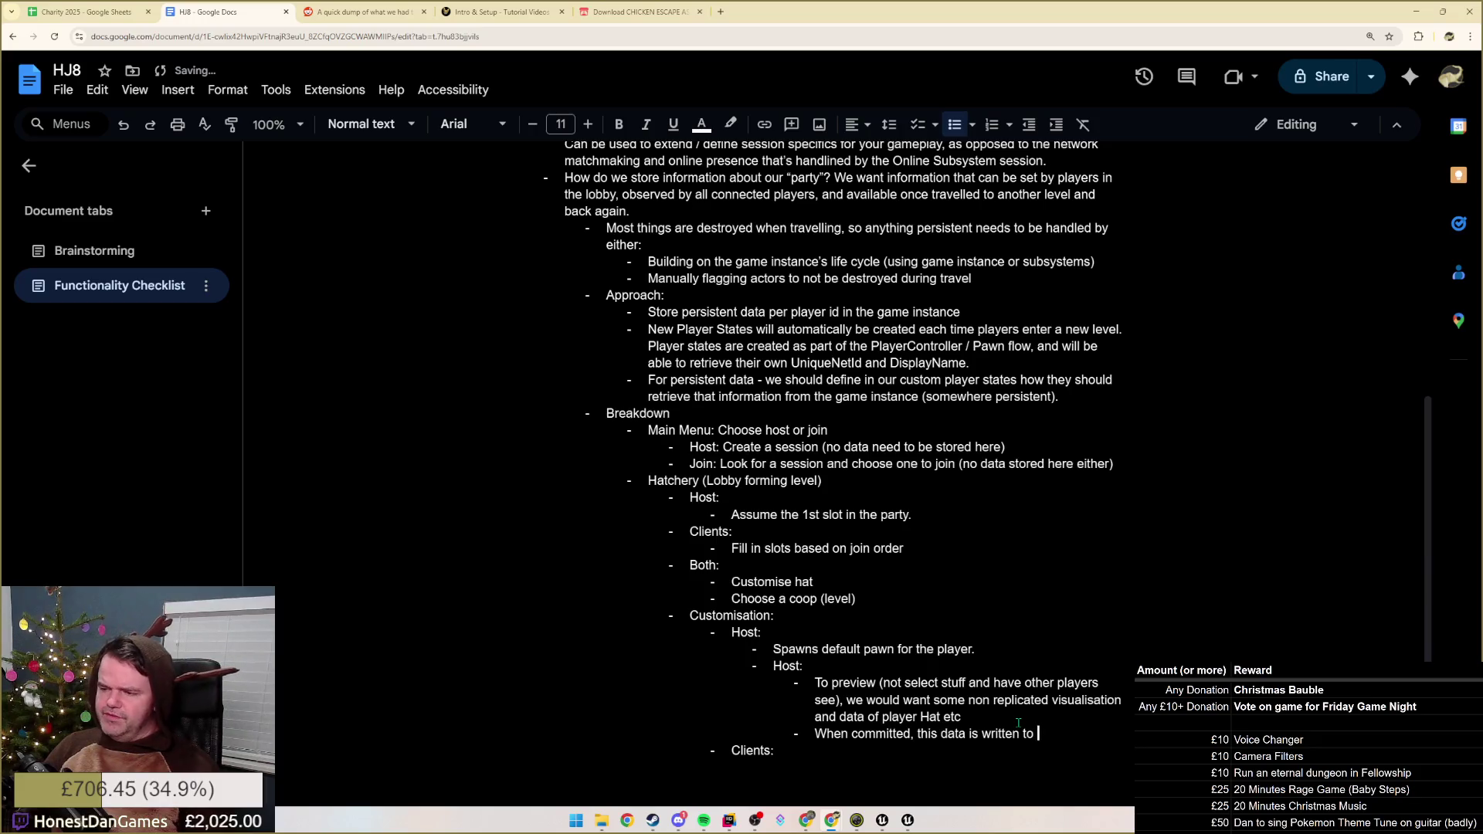
type("the Player State, which will replicate the data down")
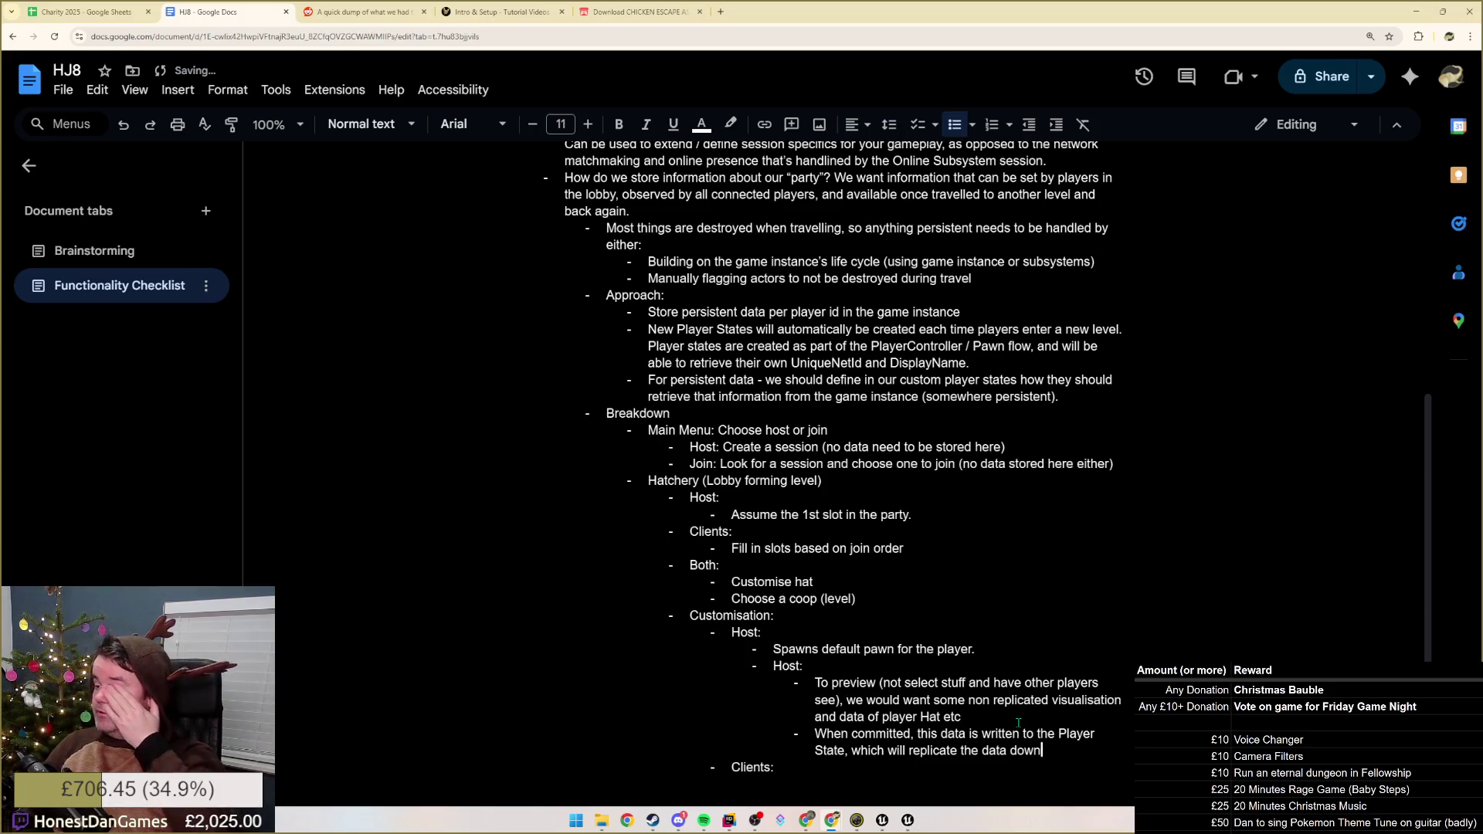
type(" to other ")
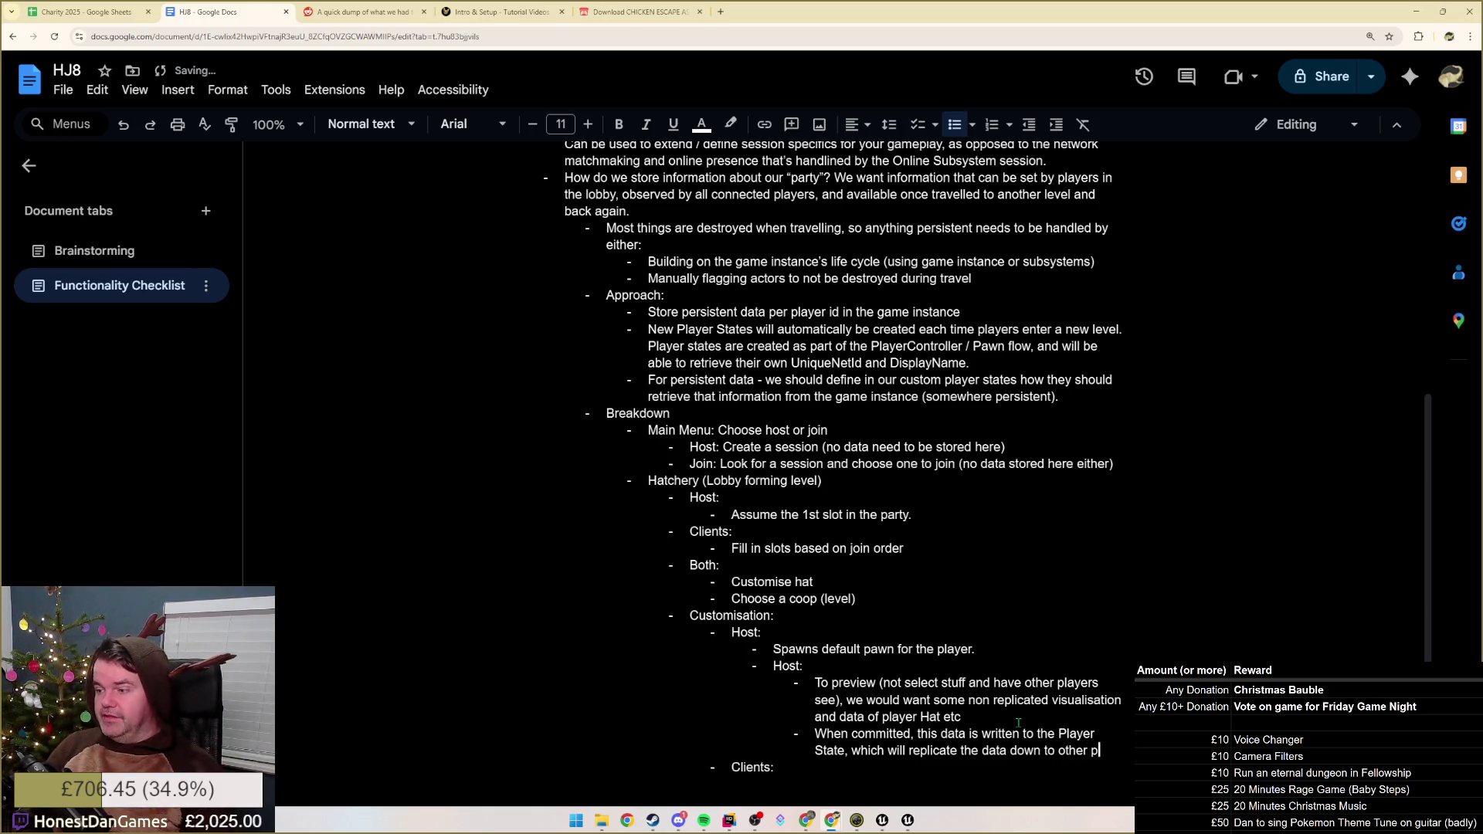
type("players.")
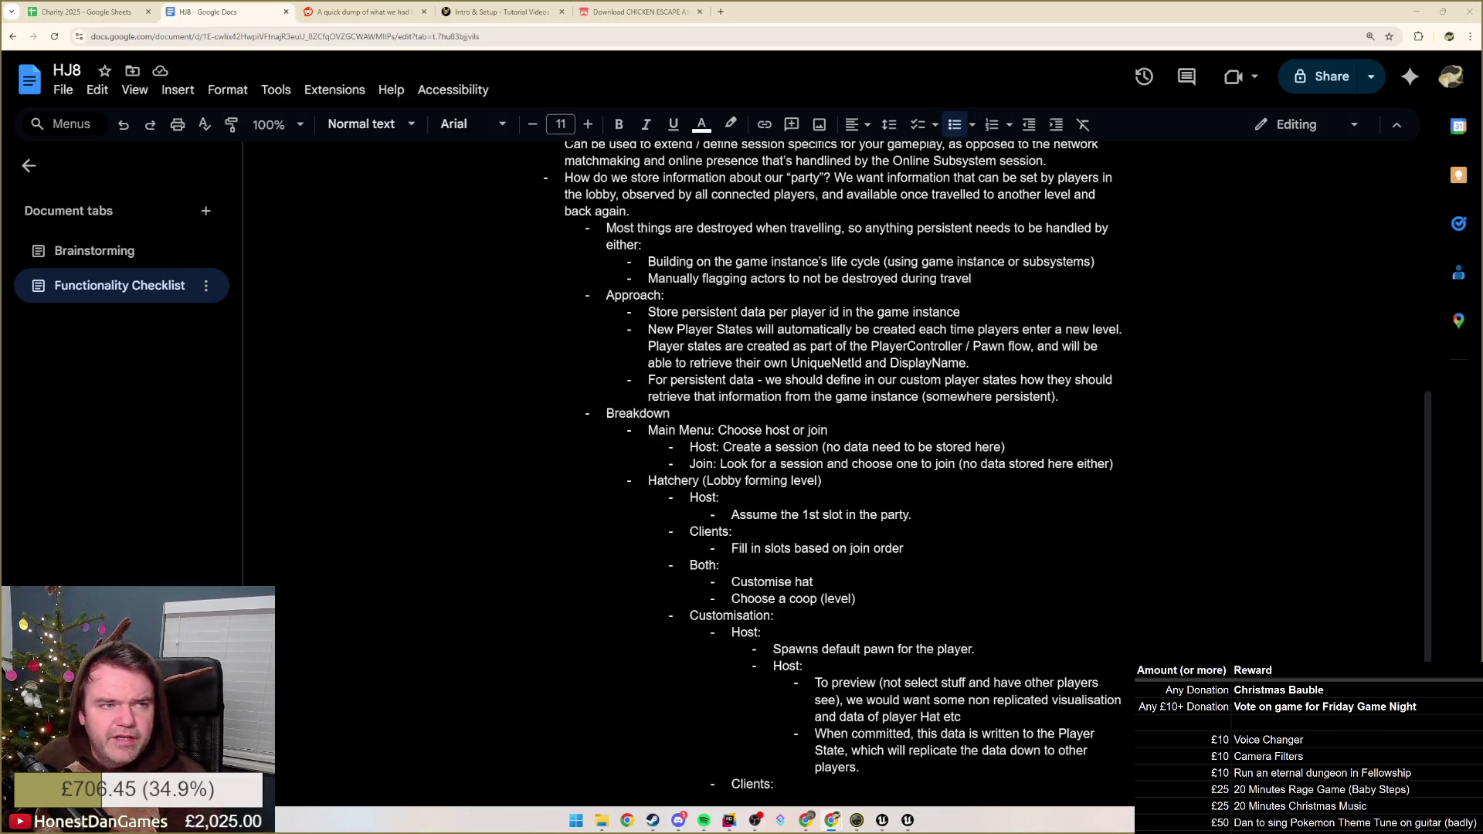
key("alt+Tab")
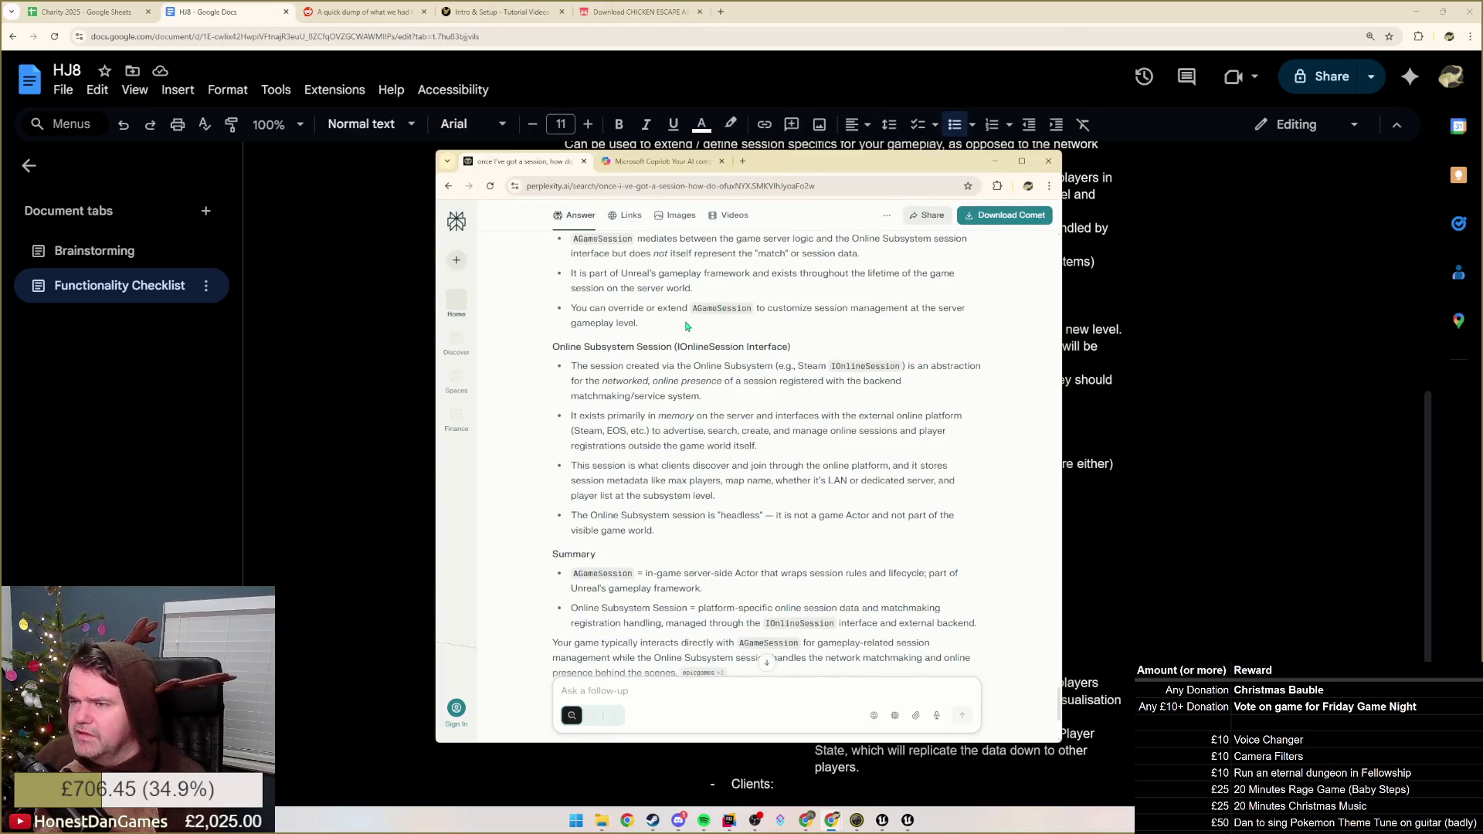
scroll(687, 327, "up", 4)
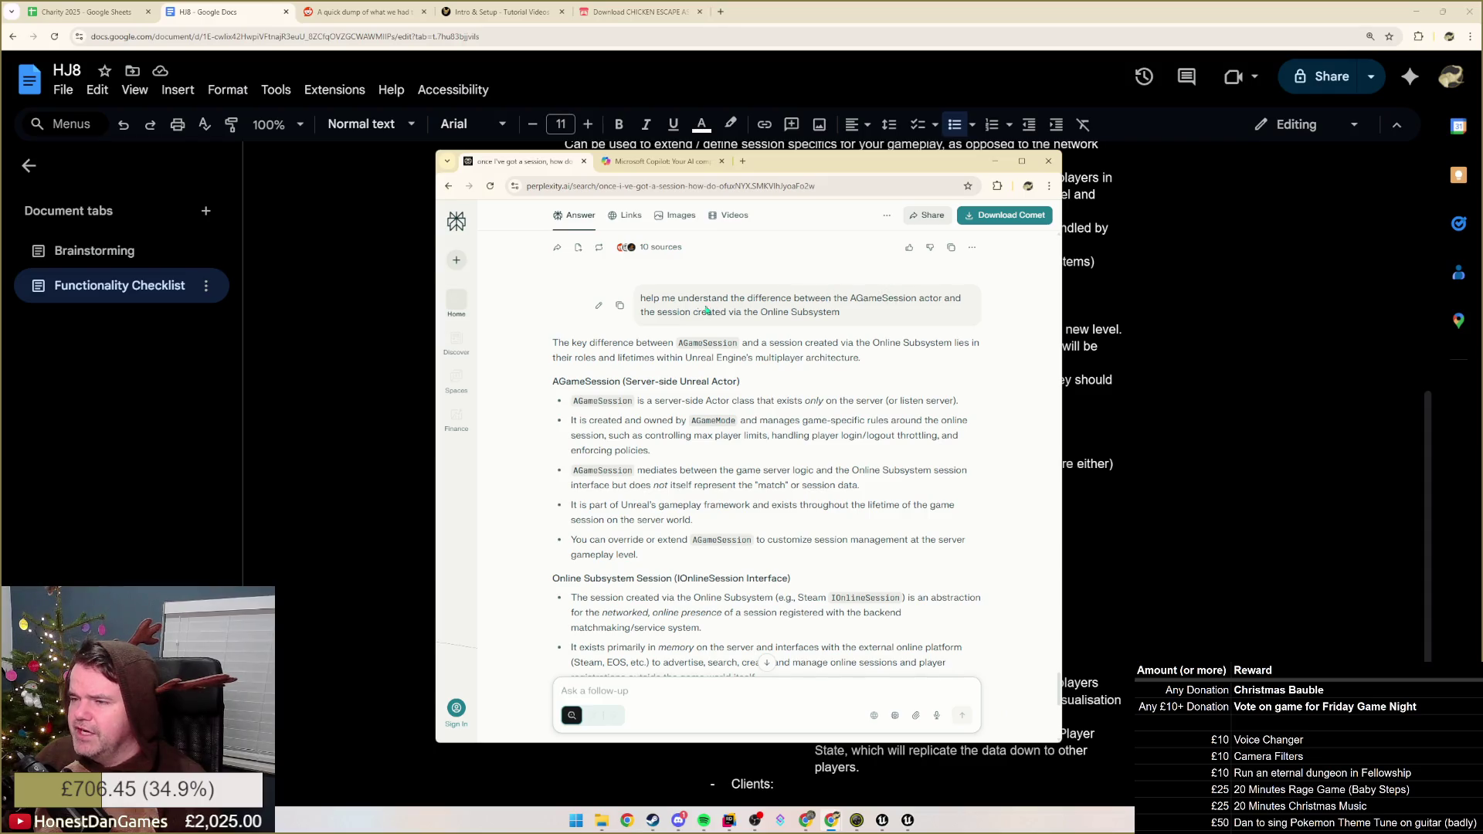
scroll(743, 397, "down", 1)
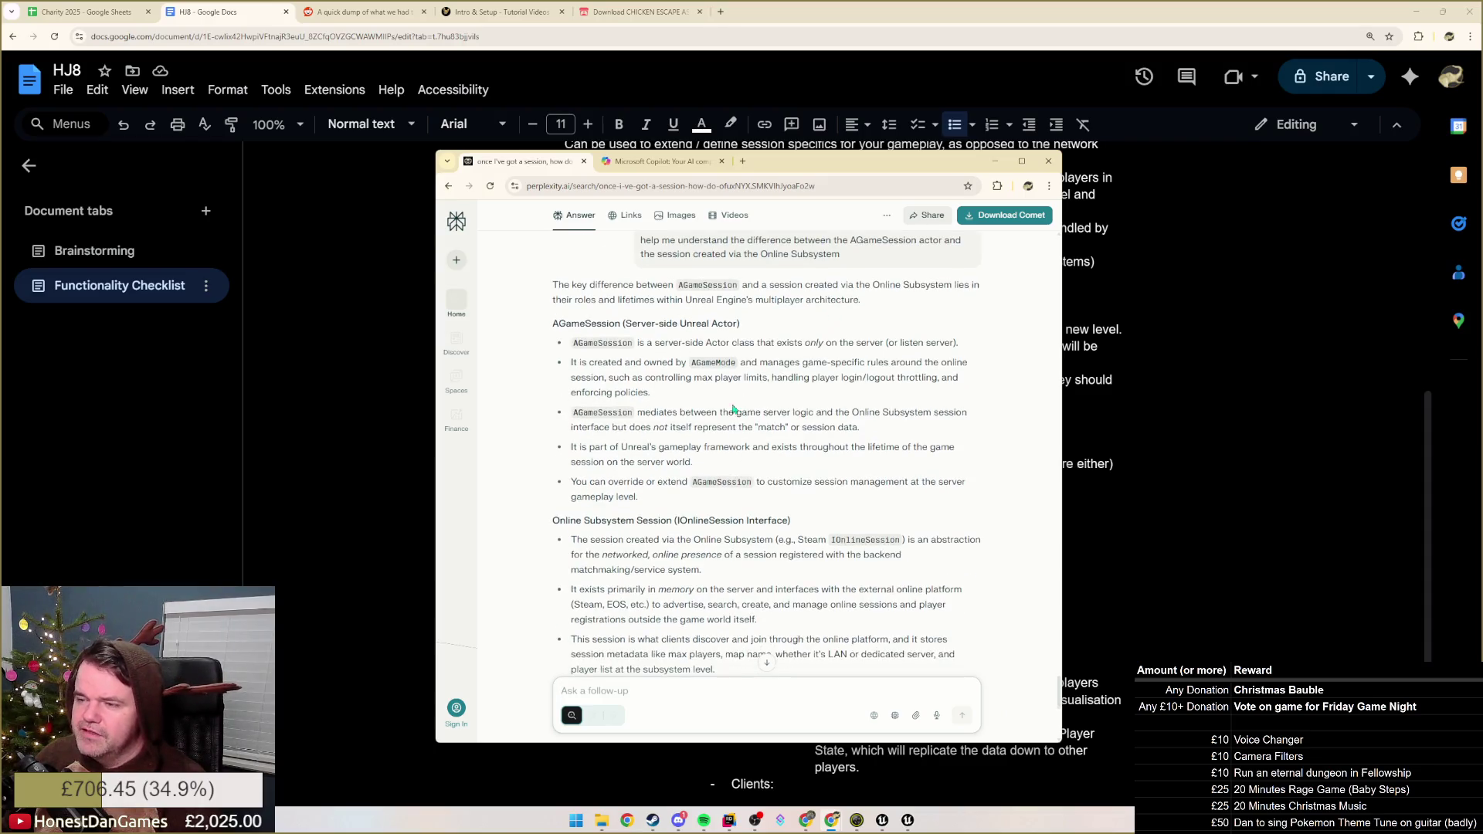
scroll(763, 401, "down", 1)
scroll(634, 562, "down", 1)
scroll(673, 545, "down", 1)
scroll(707, 541, "down", 2)
scroll(704, 533, "down", 1)
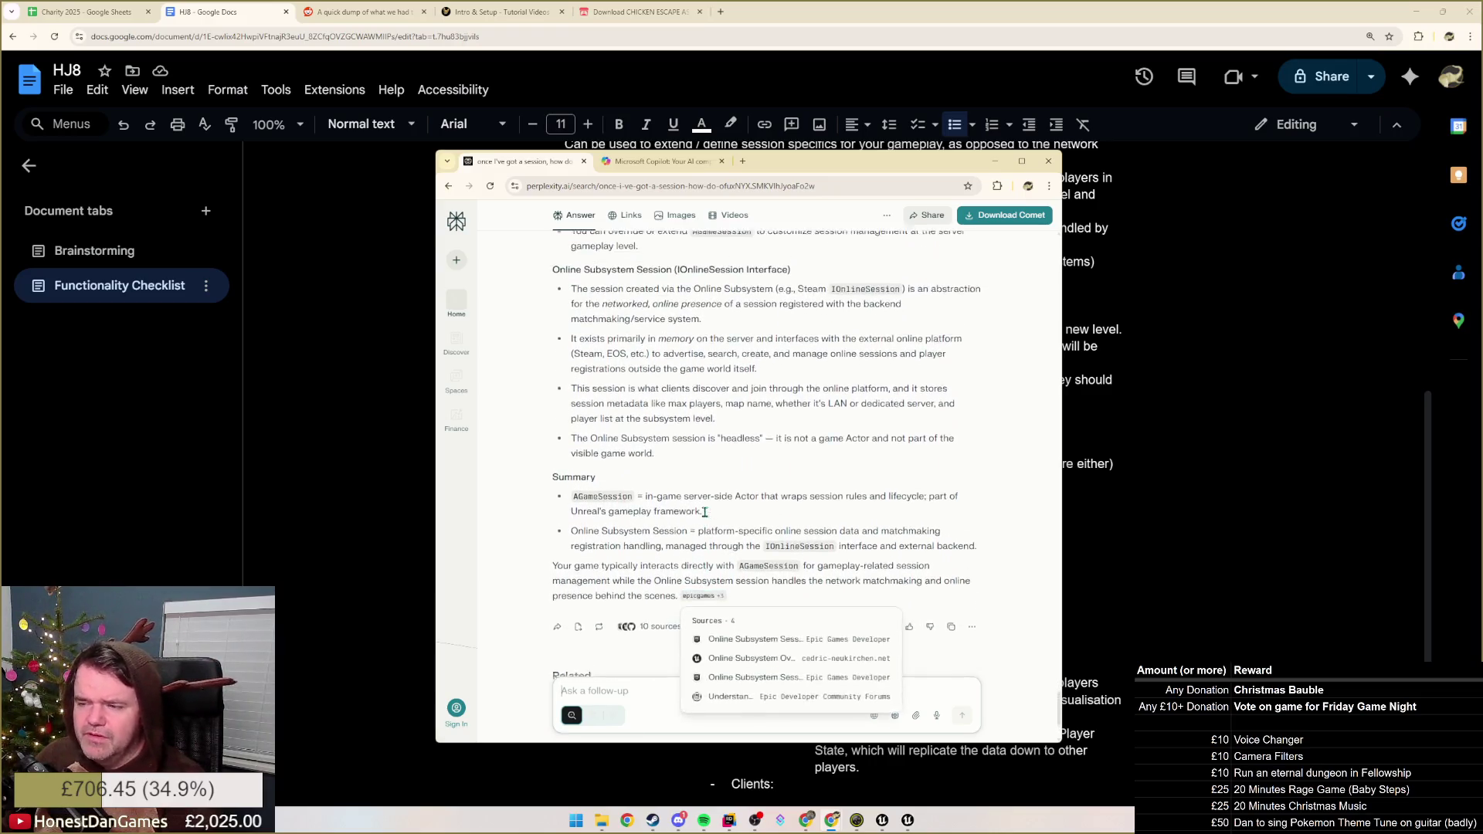
scroll(695, 505, "down", 2)
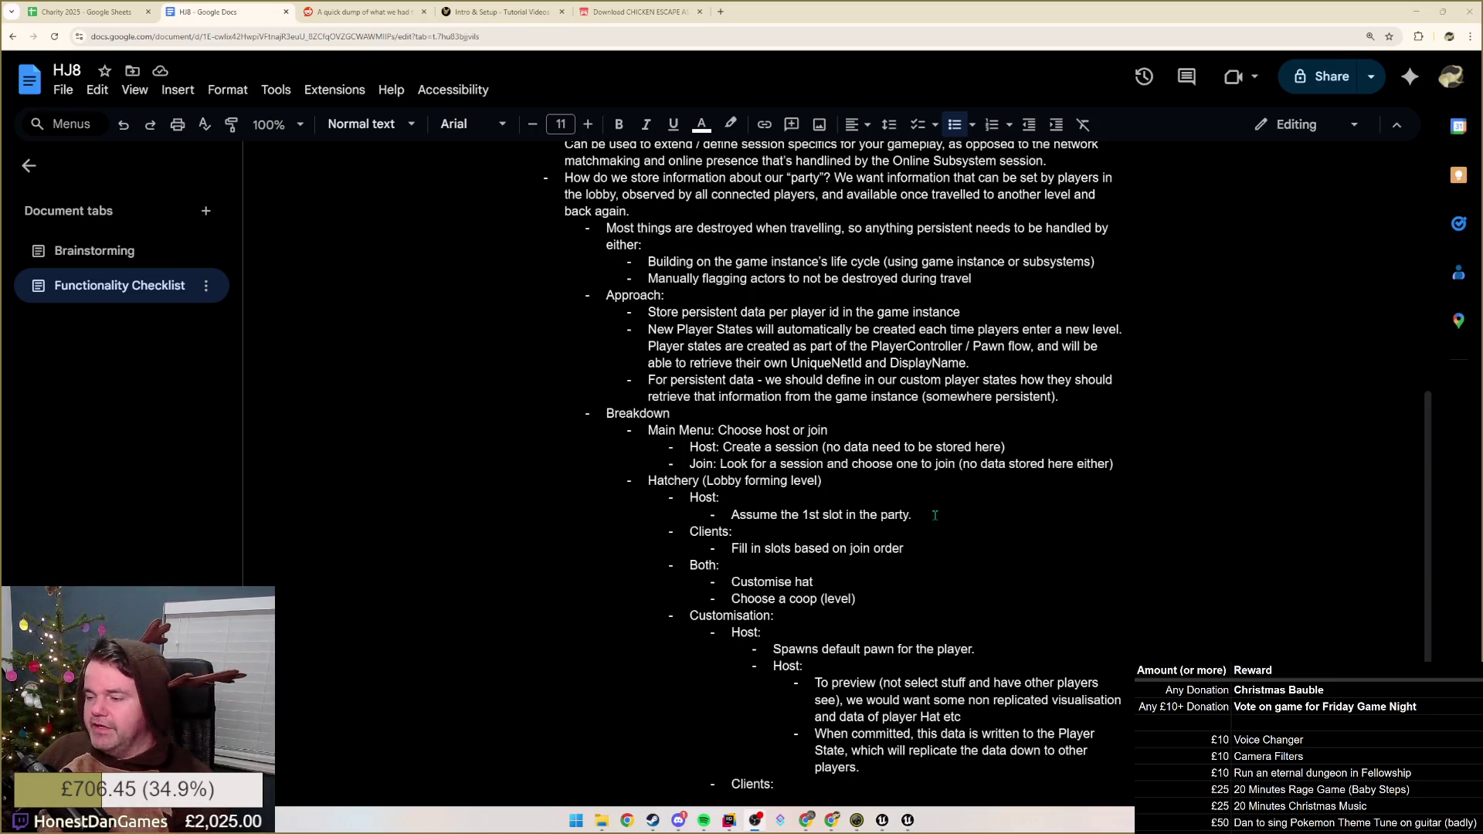
scroll(935, 514, "down", 3)
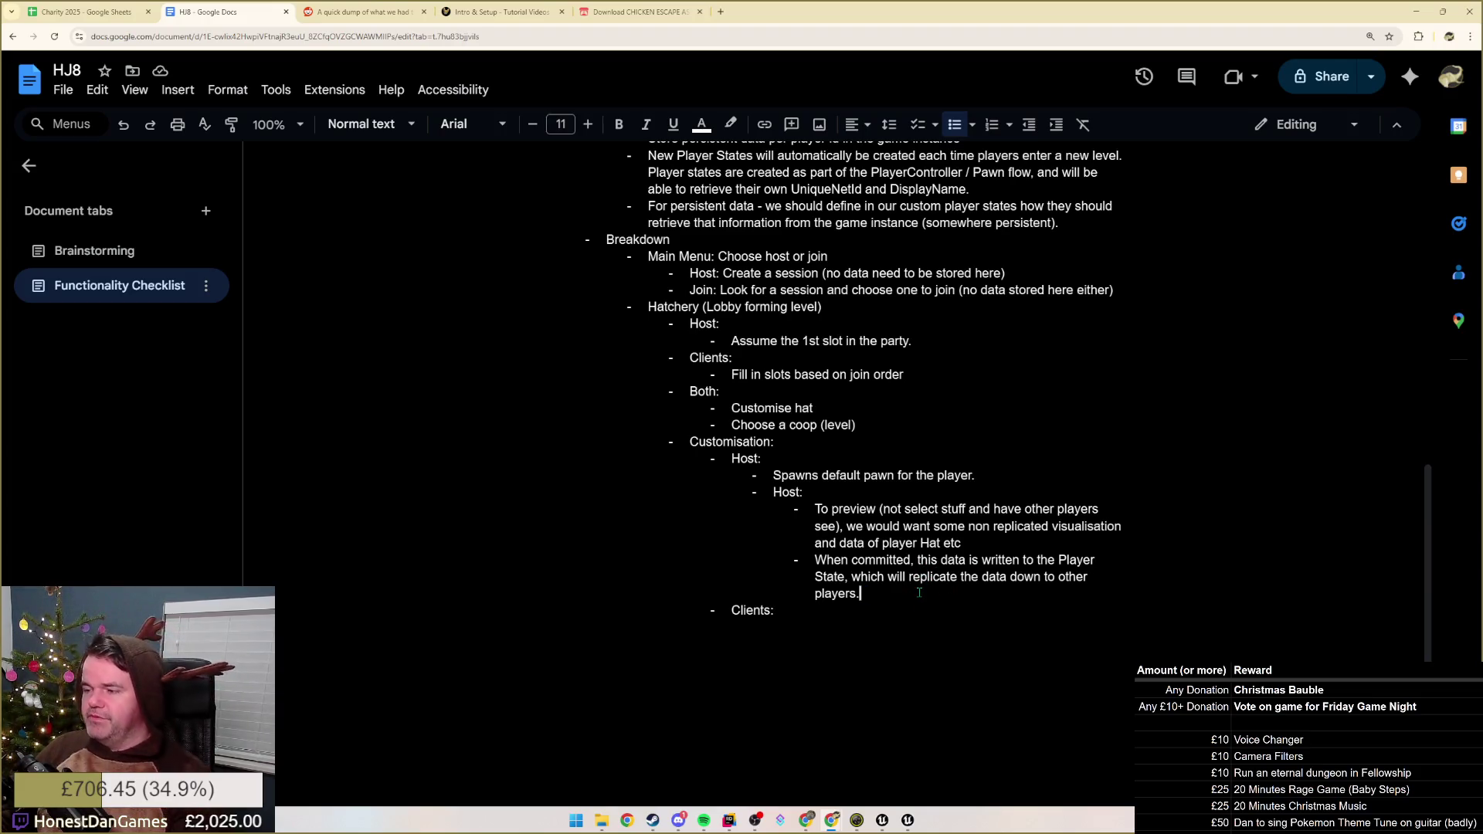
- After 'players.' add a bullet that PlayerProxy replicates but its visuals don't, driven by two members, and start a nested sub-bullet
left_click(853, 610)
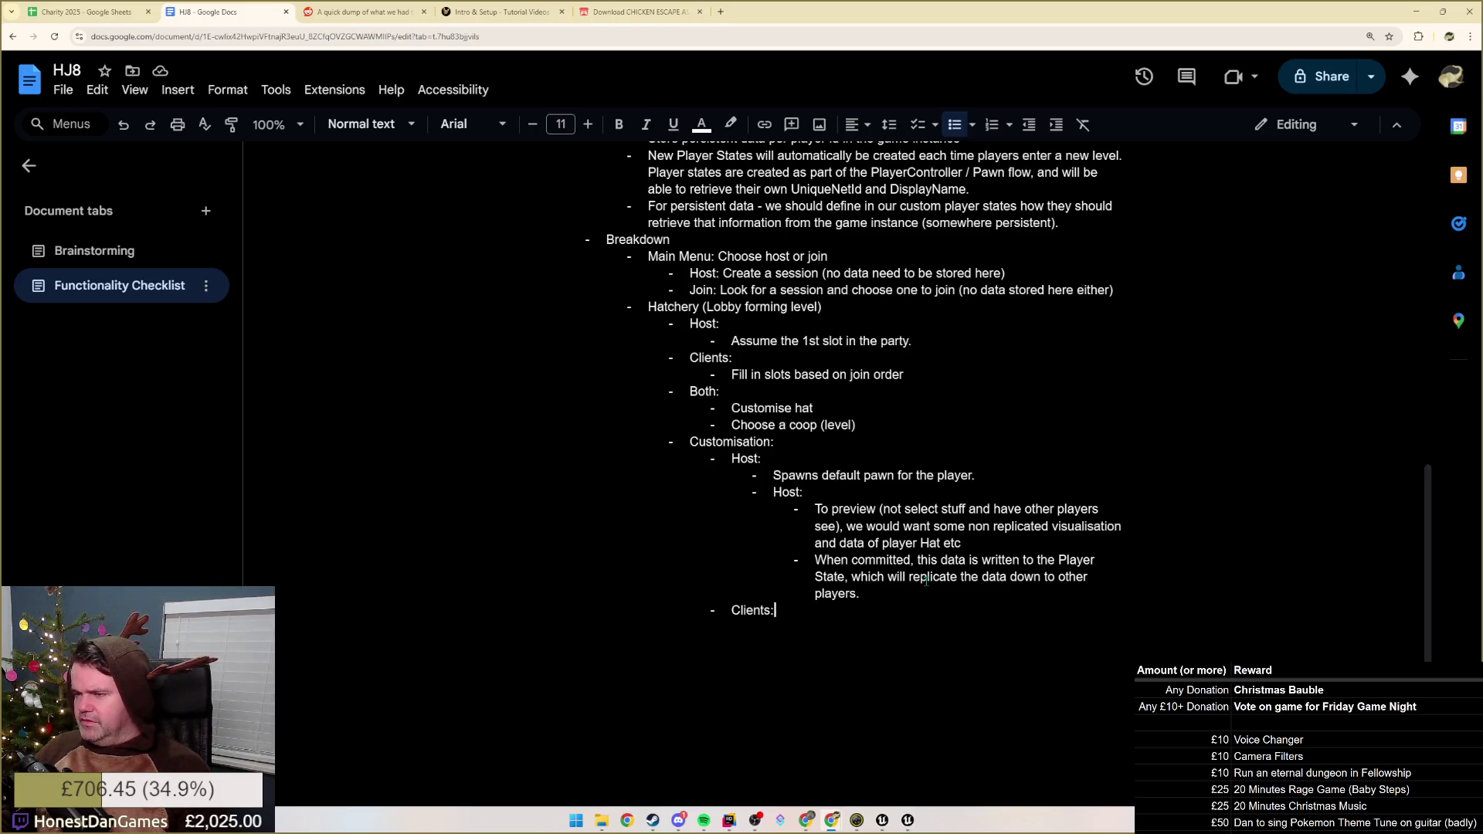
left_click(883, 588)
key("Return")
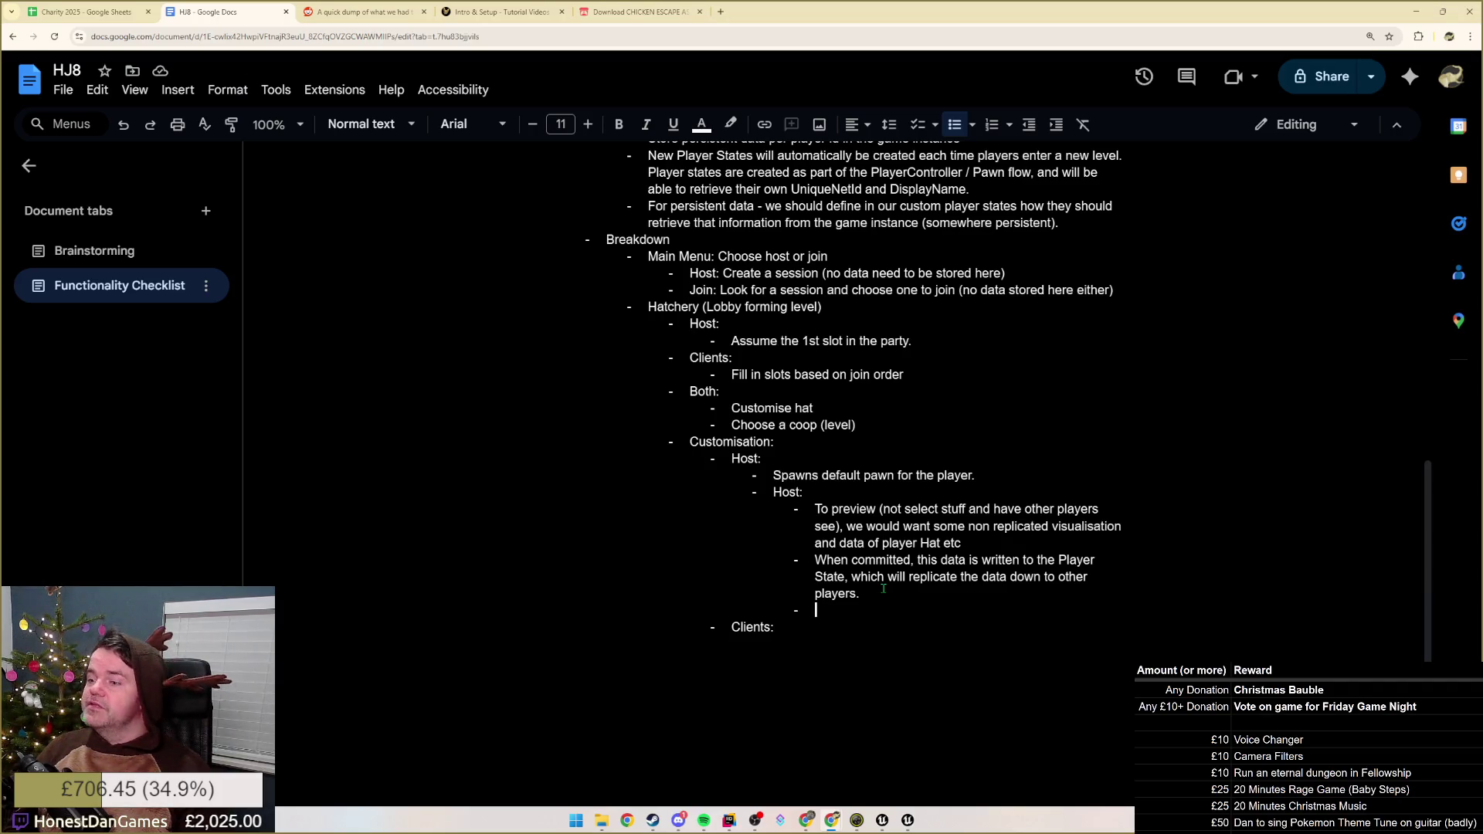
type("OP")
key("BackSpace")
type("Pr")
key("BackSpace")
key("BackSpace")
type("PlayerProxy is replicated, but the visual aspects are not. ")
type("Instead ")
type("there are two ")
type("repli")
key("BackSpace")
key("BackSpace")
key("BackSpace")
type("members that drive update the visuals:")
key("Return")
key("Tab")
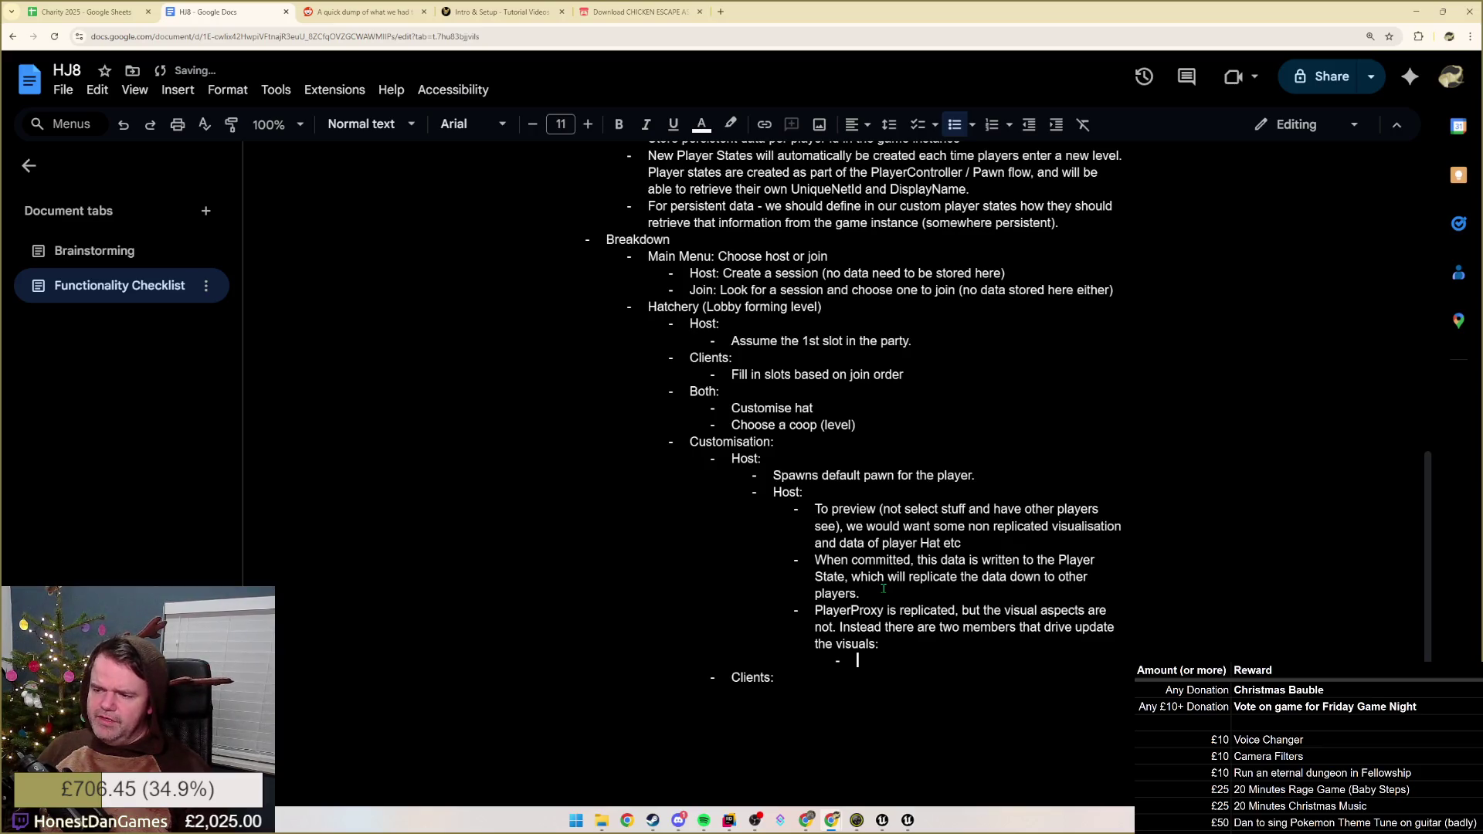
type("Preview Data: client only, no replication, ")
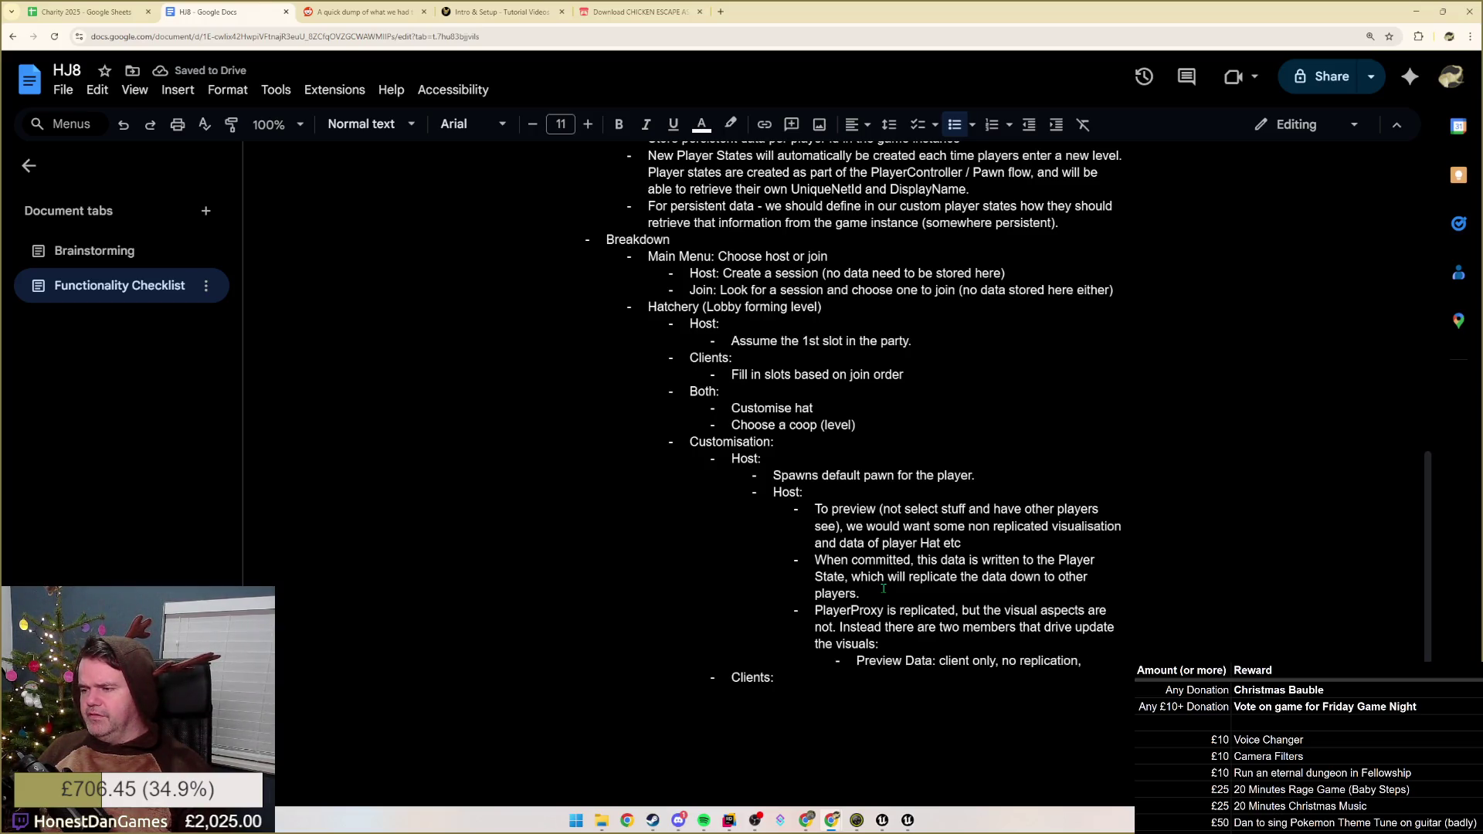
key("BackSpace")
key("BackSpace")
type(" or RPC needed.")
- Add sub-bullets defining Preview Data as client-only and Truth Data as replicated to other clients, leaving an empty bullet under Clients
key("Return")
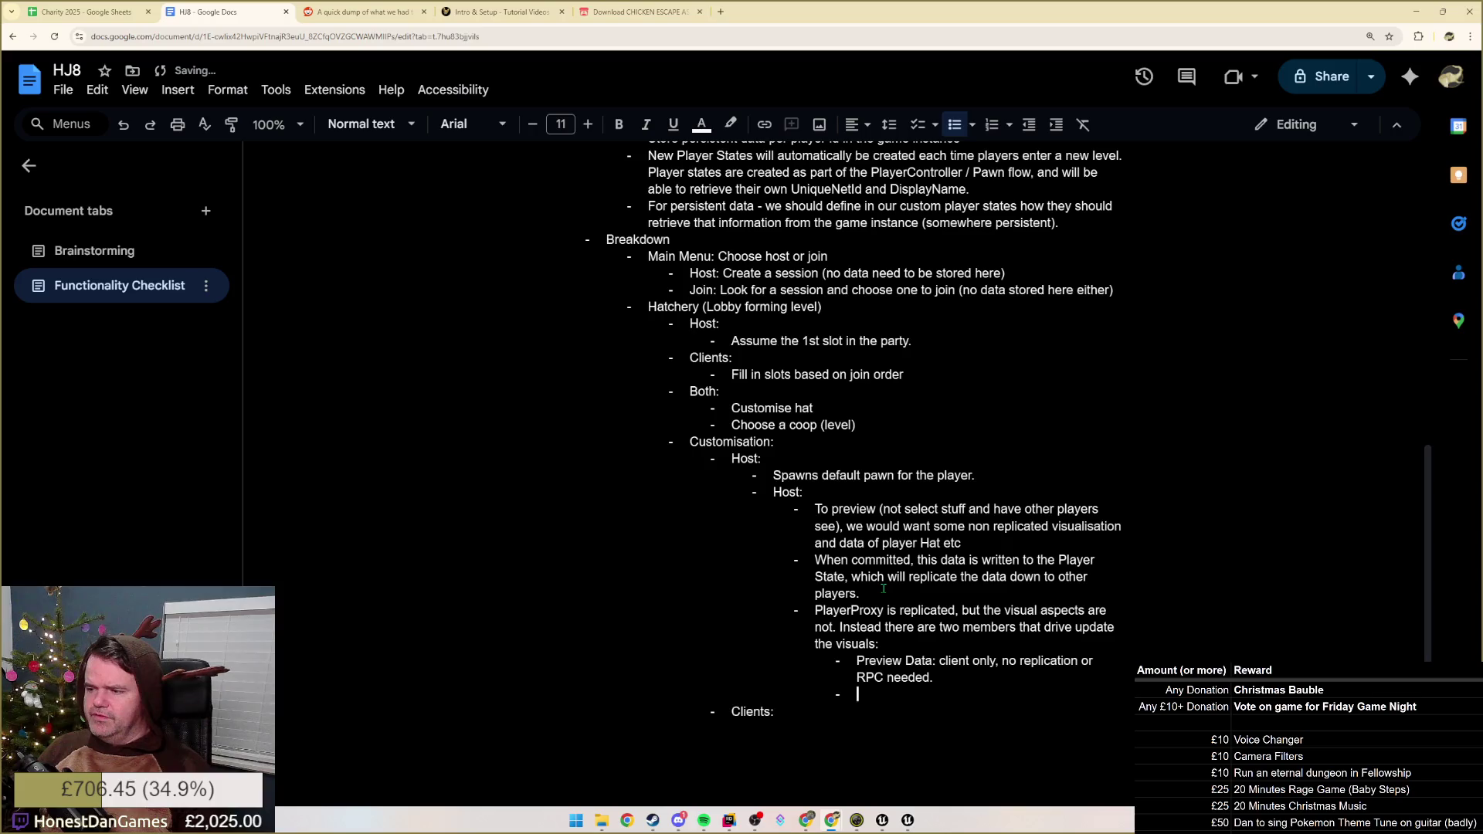
type("Truth Data:")
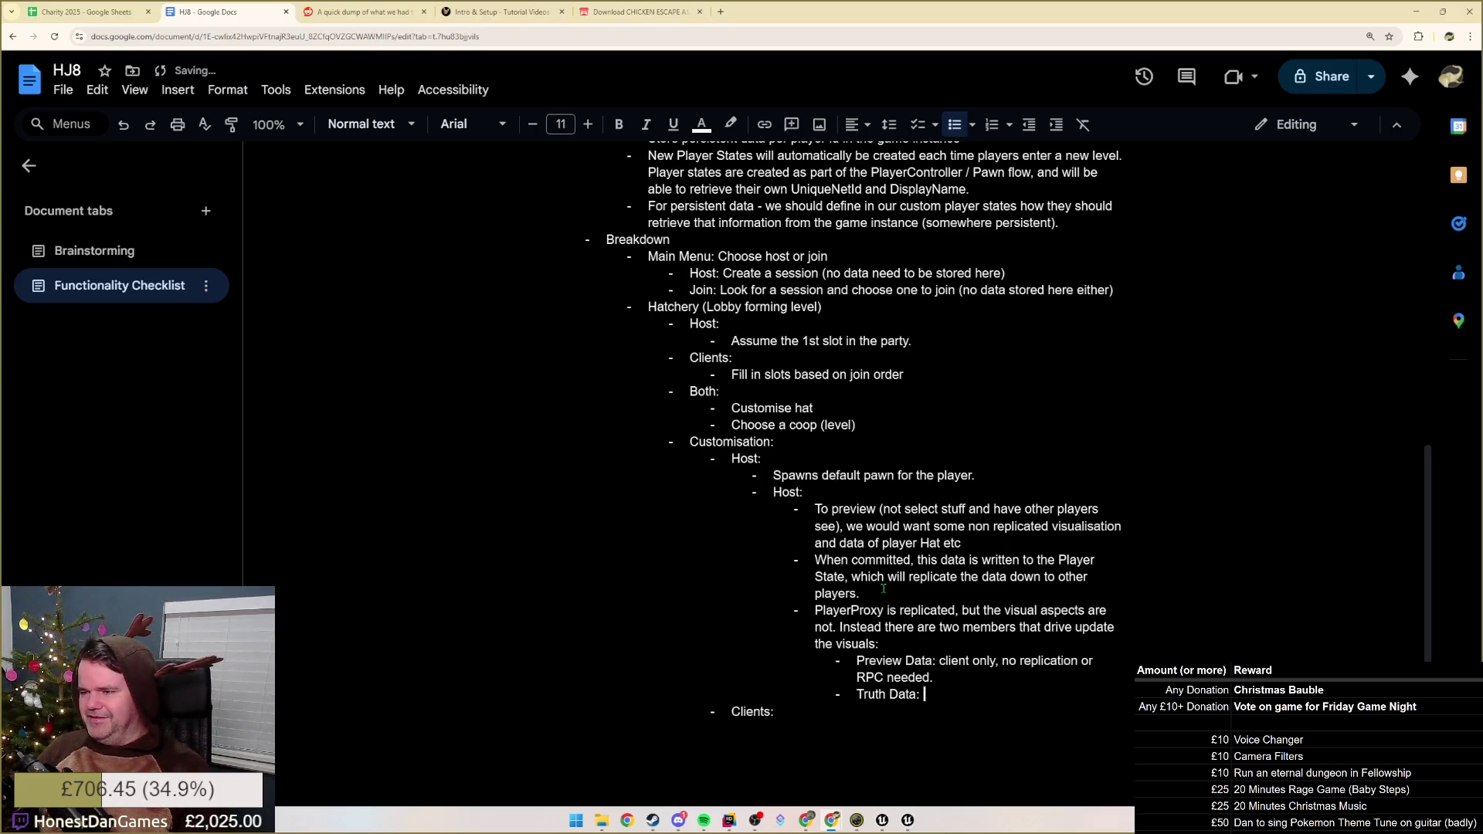
type("replicate")
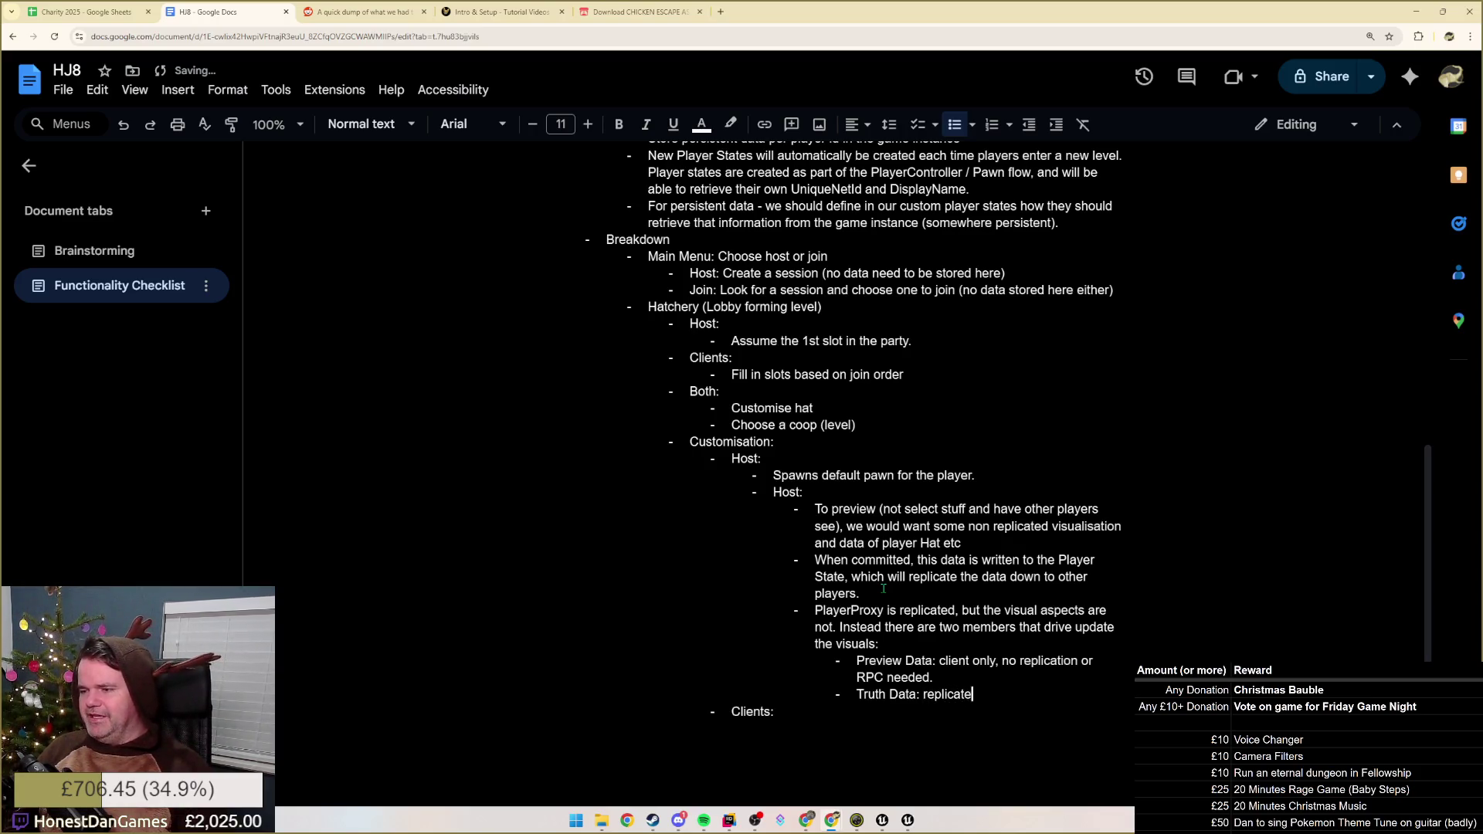
type("client sends preview data")
type("the server.")
type(", an")
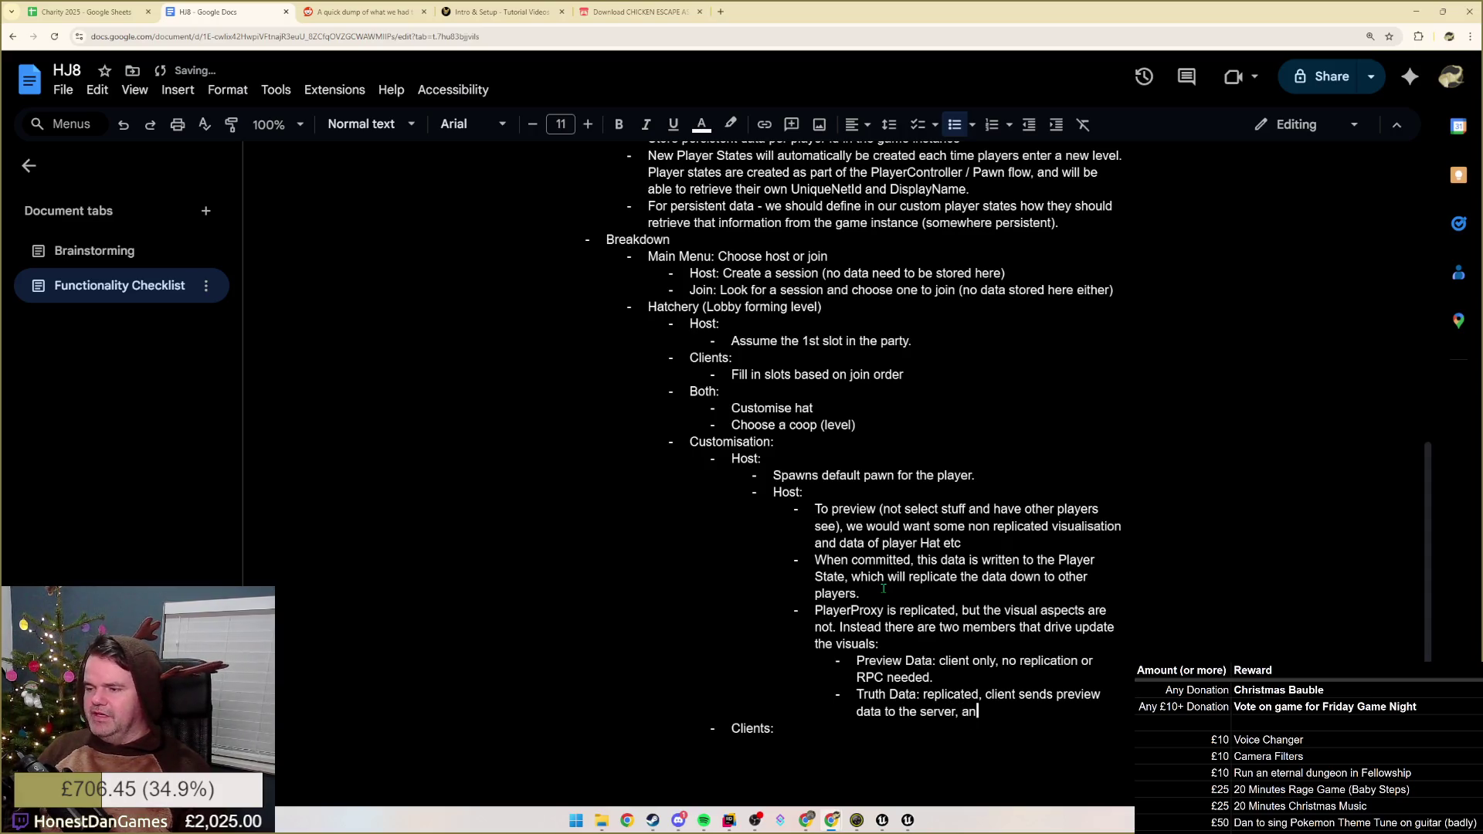
type("tern")
key("BackSpace")
key("BackSpace")
key("BackSpace")
type("urnrn the server will")
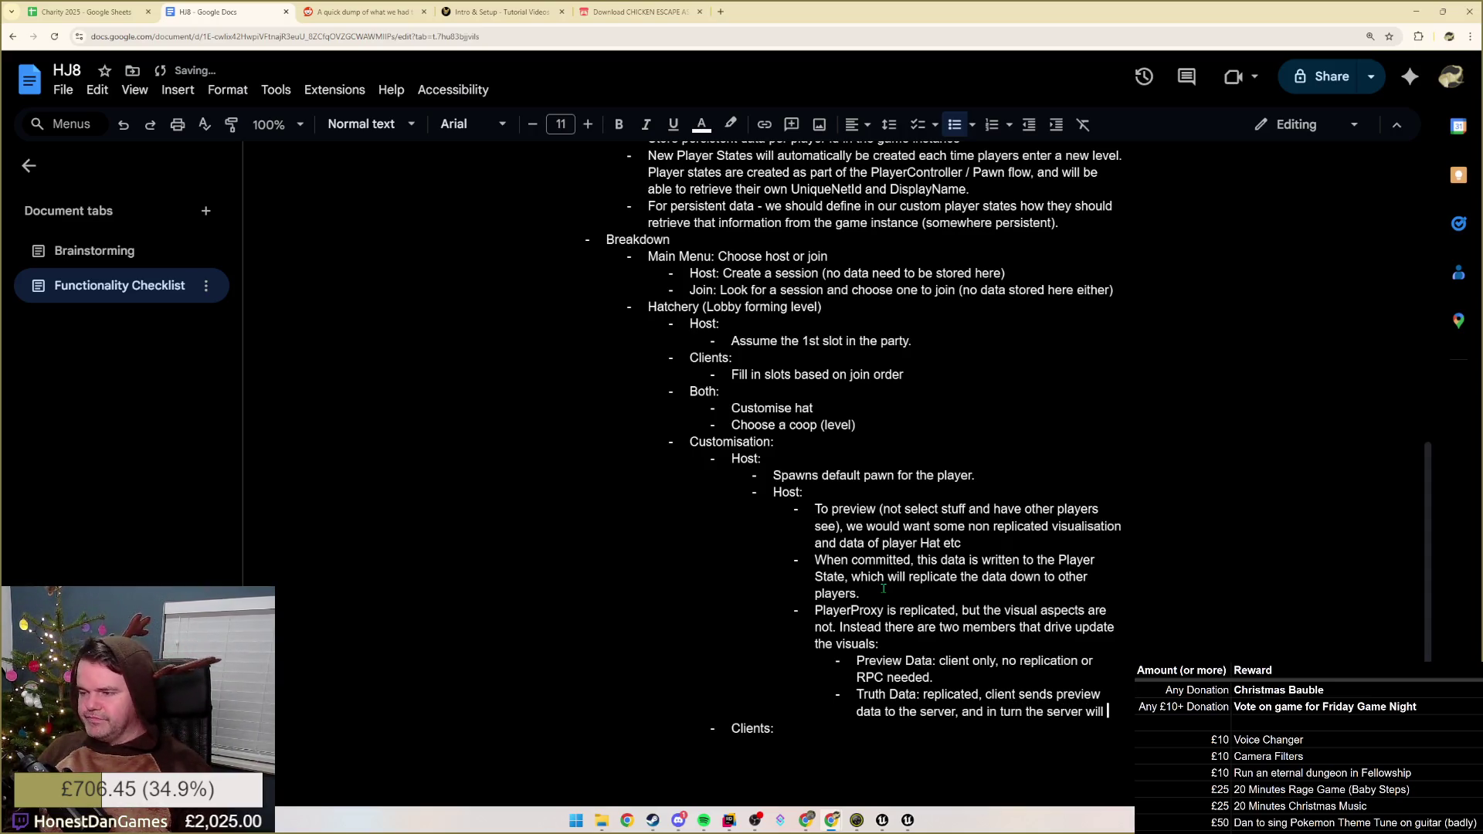
type(" propa")
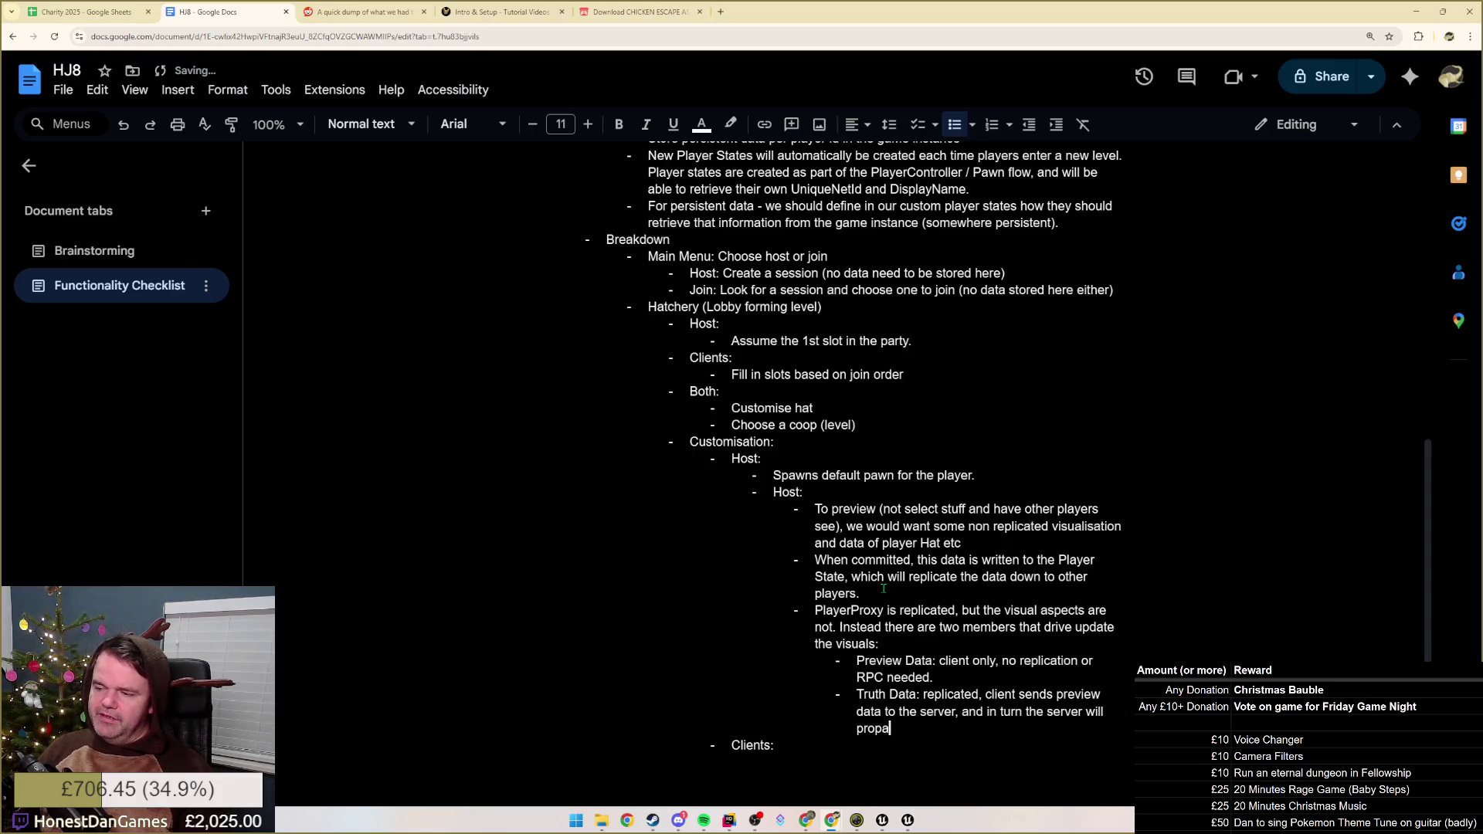
key("BackSpace")
key("BackSpace")
key("BackSpace")
type("update and propagate to toher cl")
key("BackSpace")
key("BackSpace")
key("BackSpace")
type("other clients")
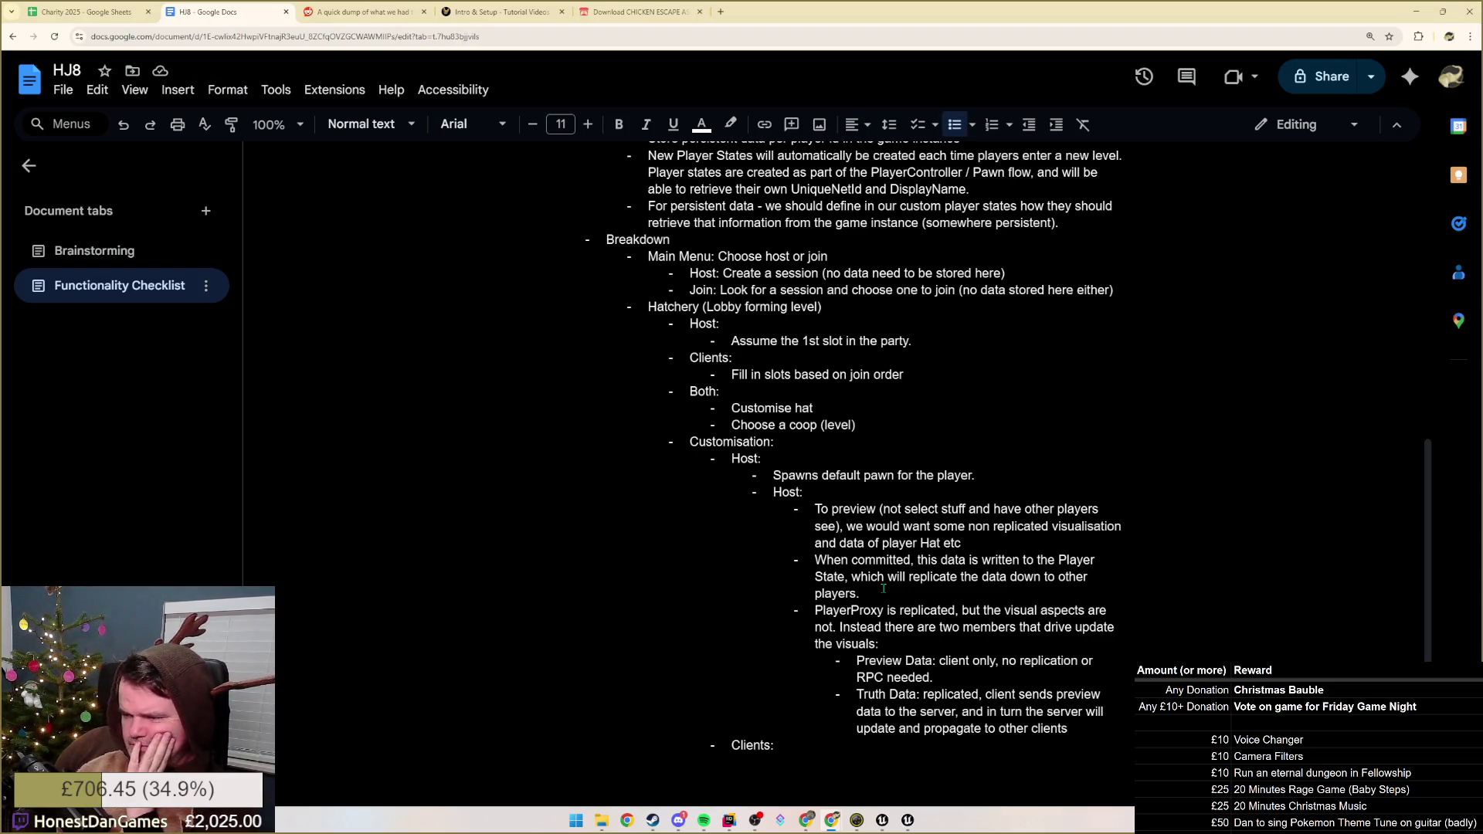
key("Return")
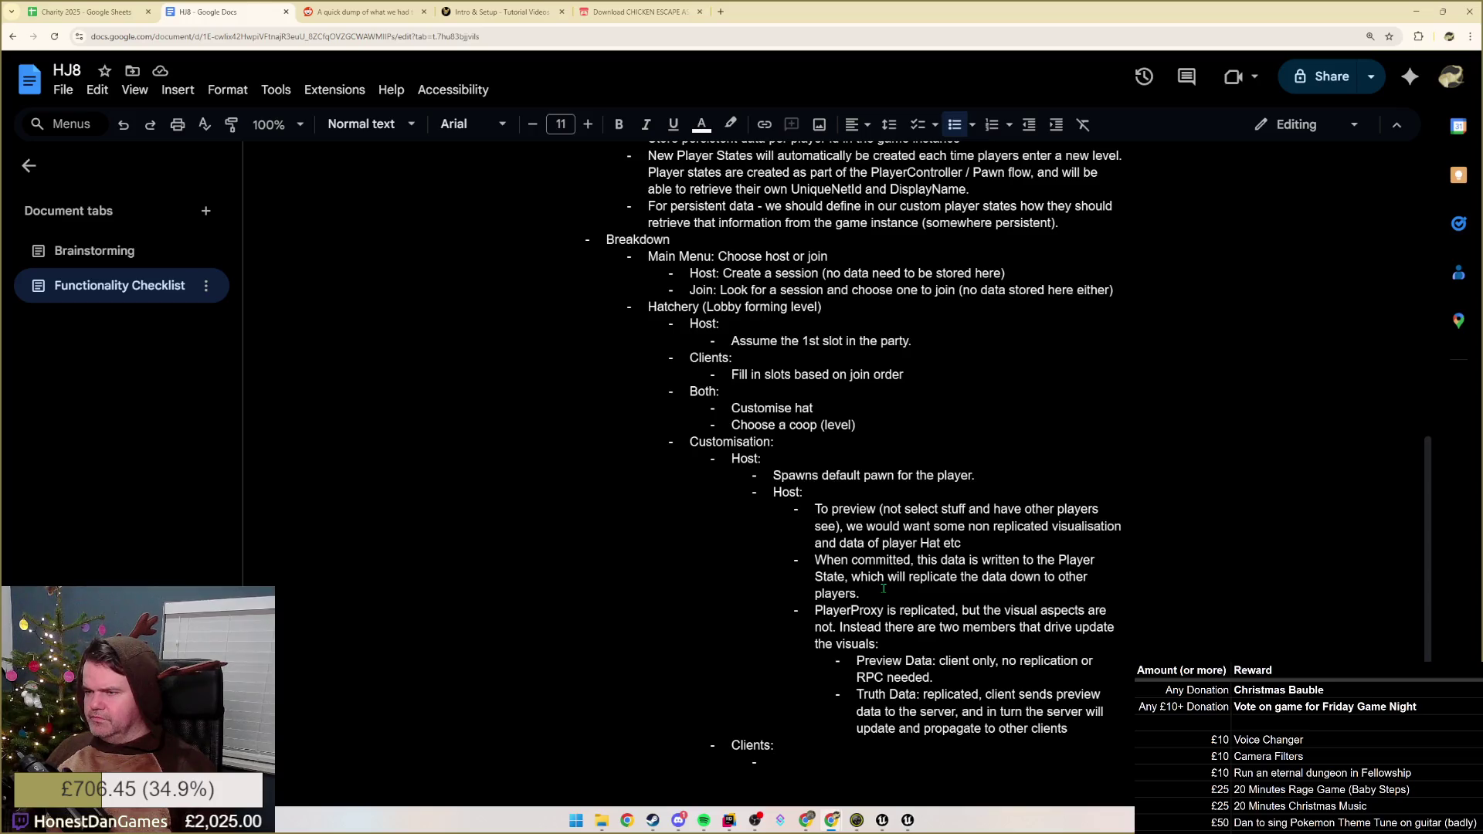
- Indent the Clients bullet one level, then delete the duplicate second 'Host:' heading and its emptied line
key("Up")
key("Home")
key("Tab")
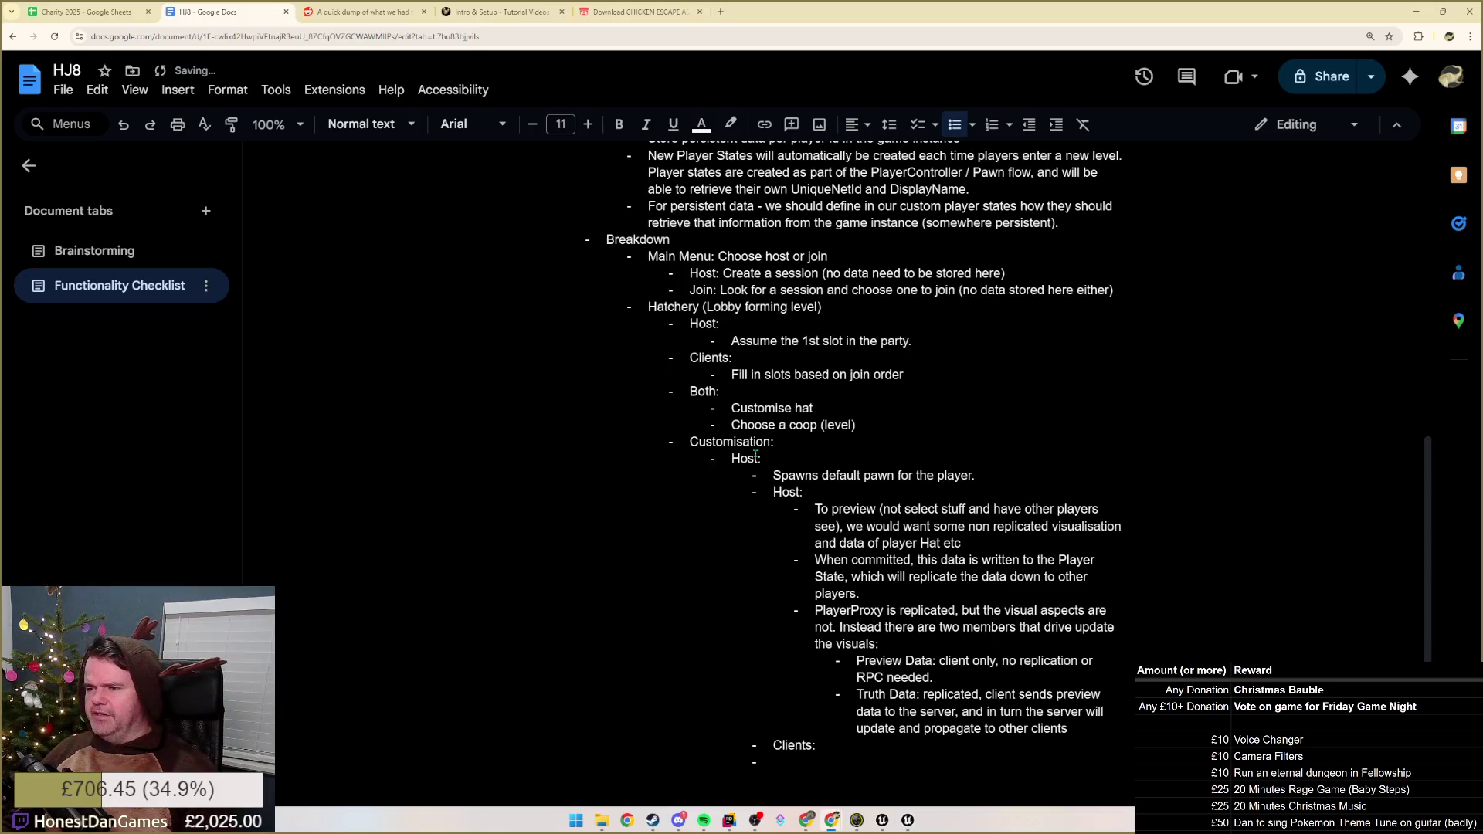
scroll(883, 589, "down", 4)
scroll(747, 489, "up", 3)
left_click(769, 436)
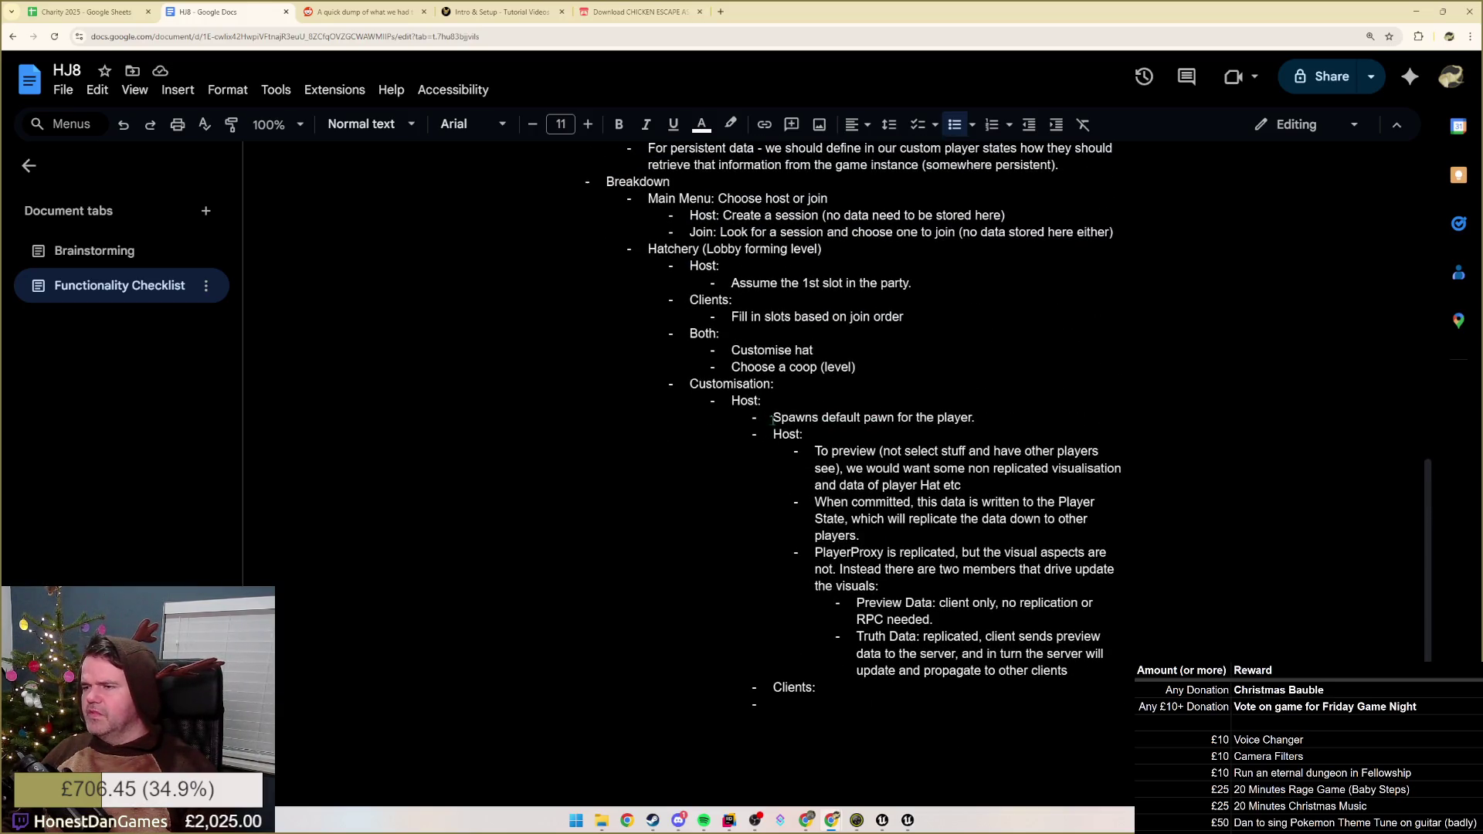
left_click(772, 688)
left_click_drag(850, 452, 906, 486)
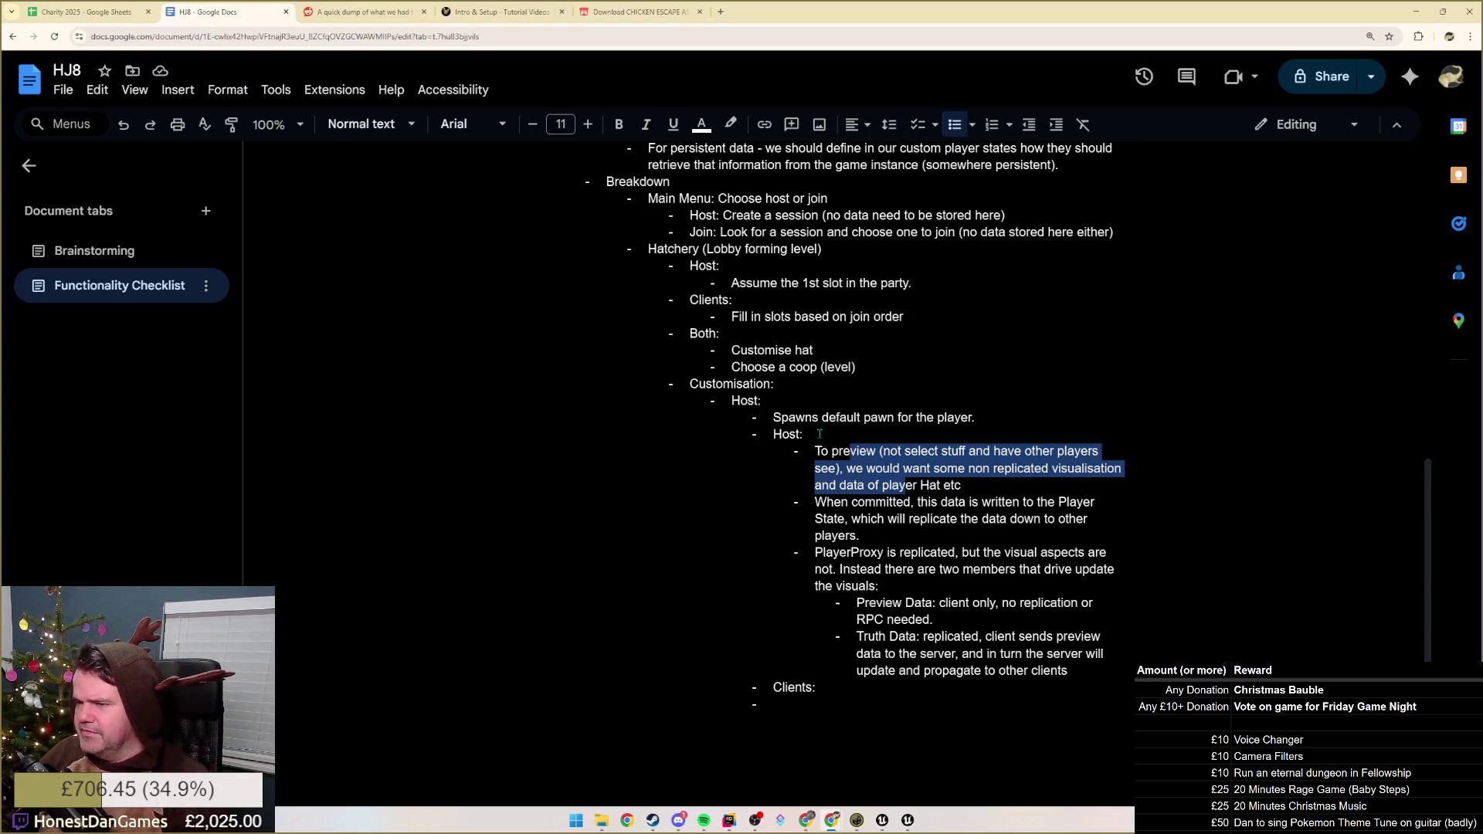
left_click_drag(805, 435, 742, 422)
key("shift+Down")
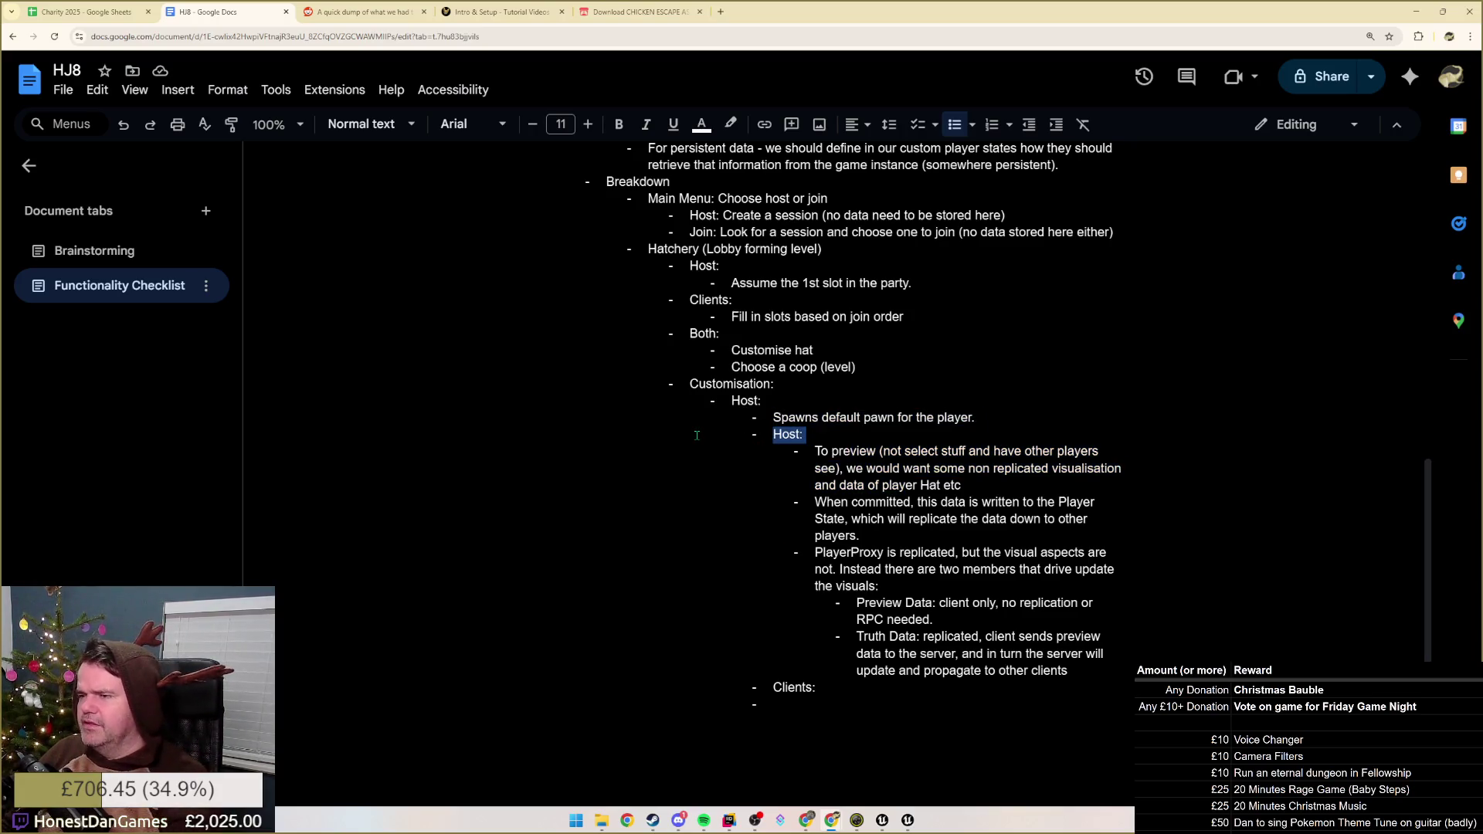
key("BackSpace")
key("BackSpace")
key("BackSpace")
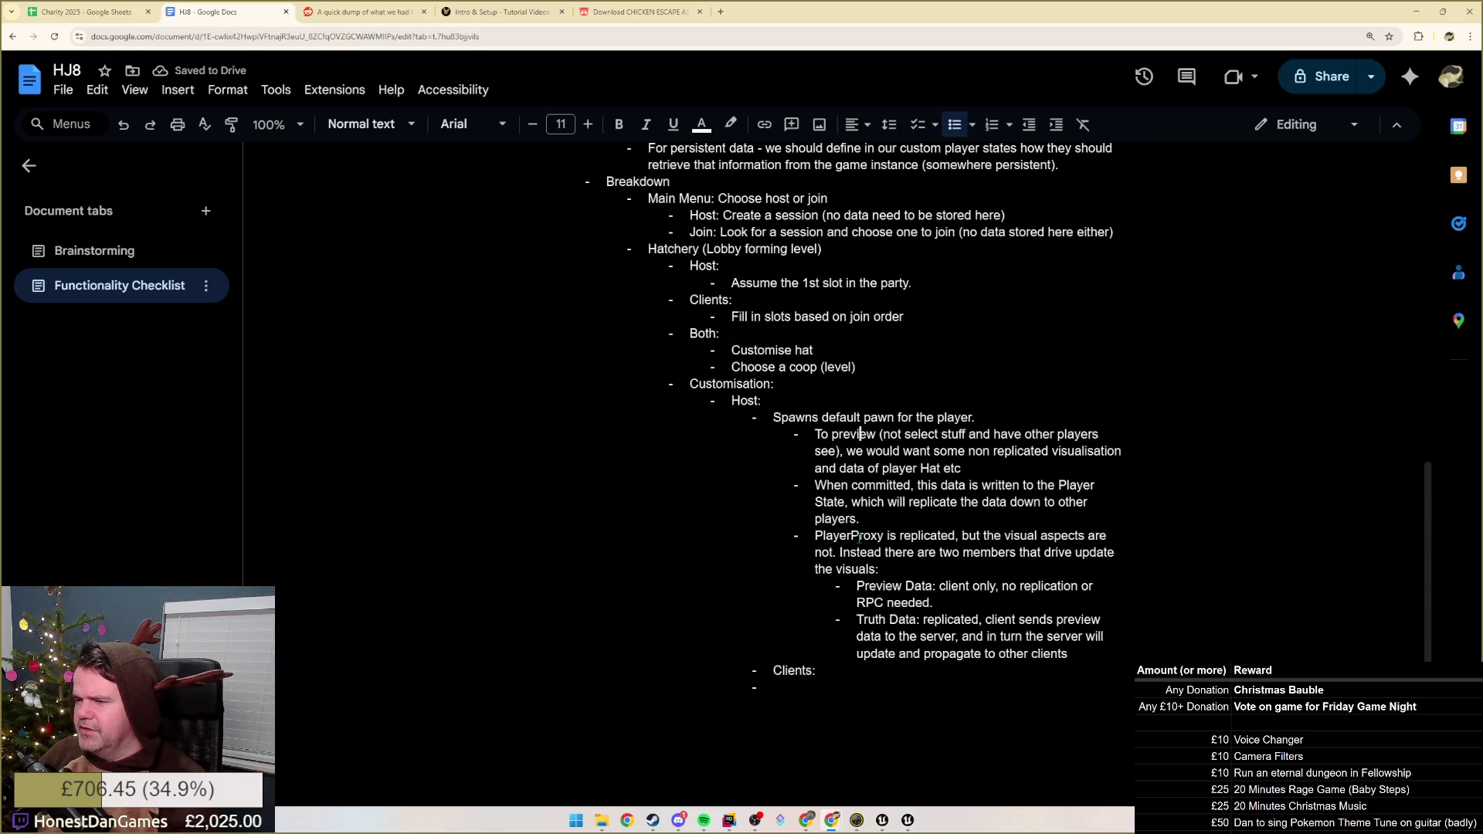
- Delete the empty bullet and the 'Clients:' heading, leaving the caret at the remaining Host heading
left_click(862, 677)
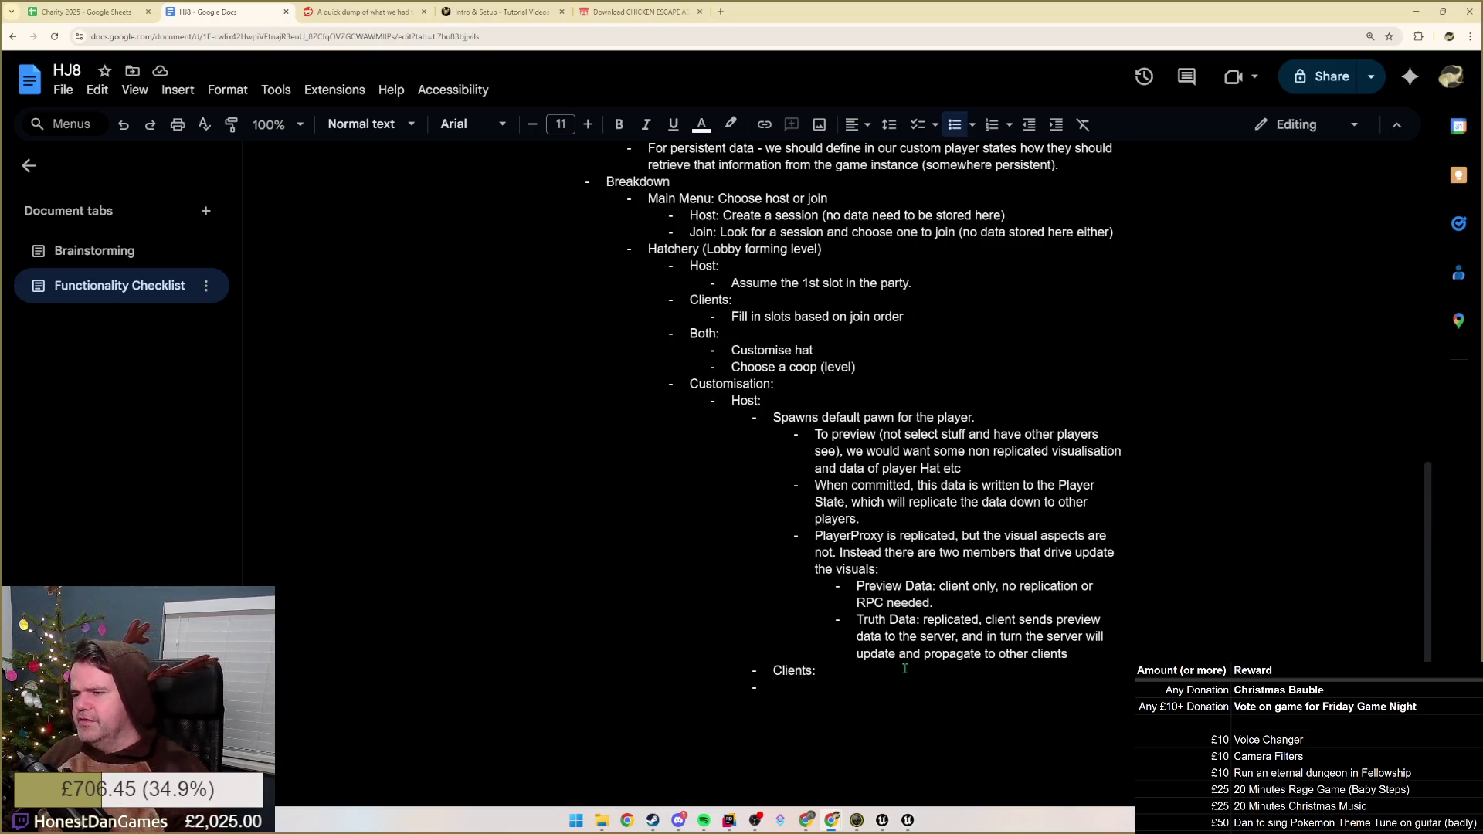
key("Tab")
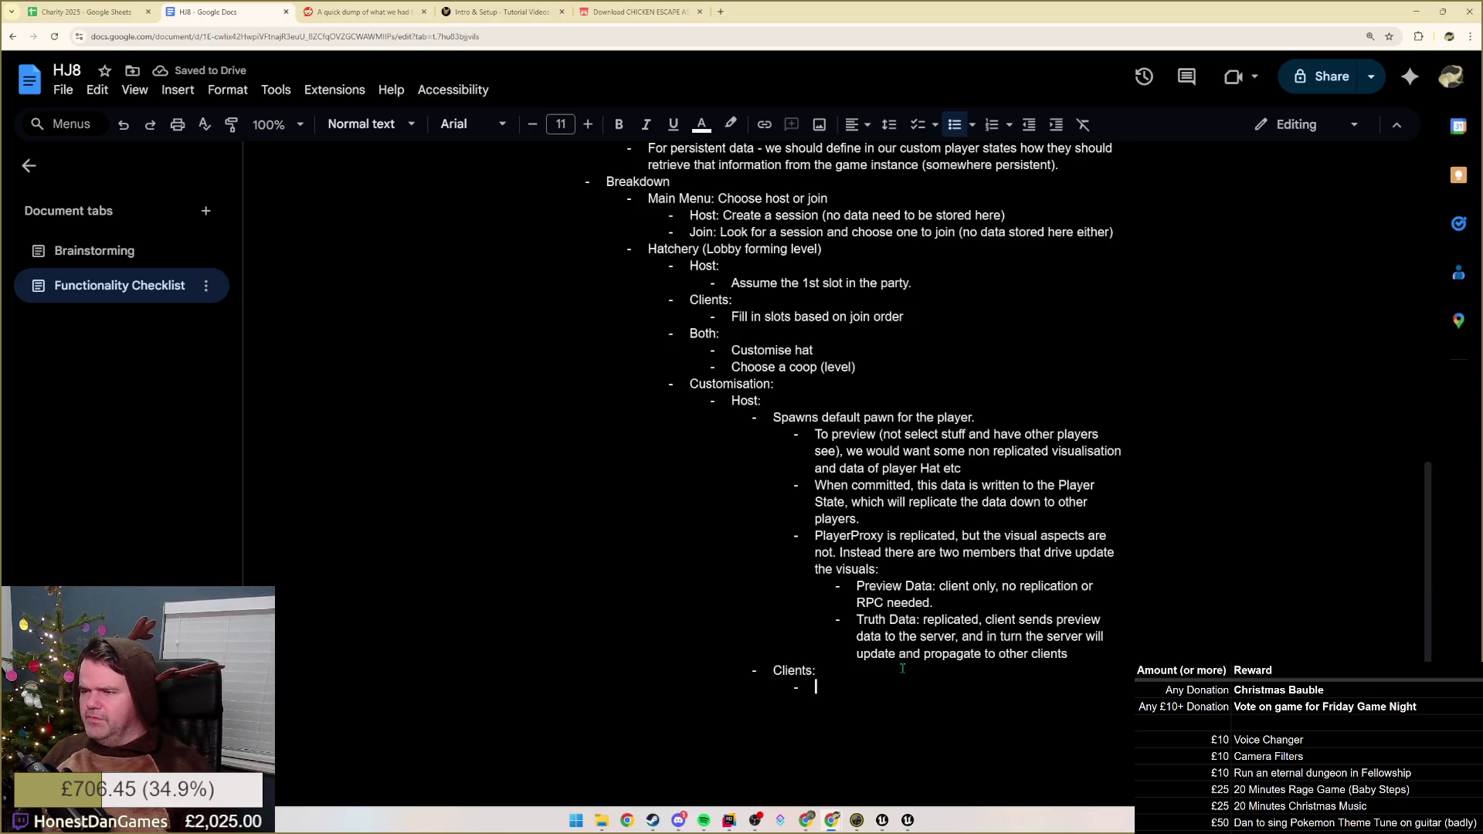
key("shift+Tab")
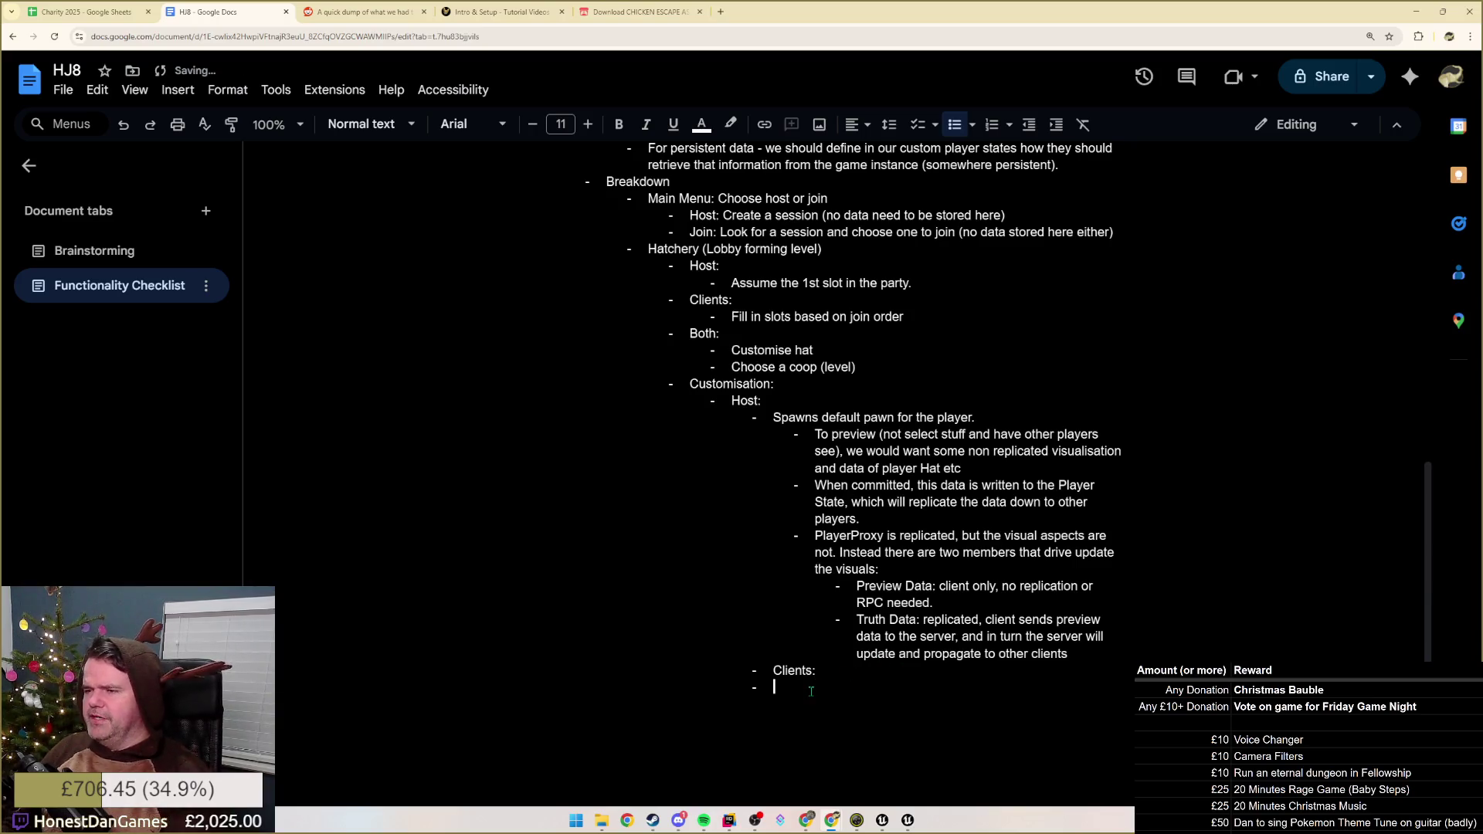
key("BackSpace")
key("BackSpace")
key("BackSpace")
key("BackSpace")
key("BackSpace")
left_click(779, 404)
- Delete the remaining 'Host:' heading, outdent its notes under Customisation, and start a new bullet after the Truth Data note
key("BackSpace")
key("BackSpace")
key("BackSpace")
key("BackSpace")
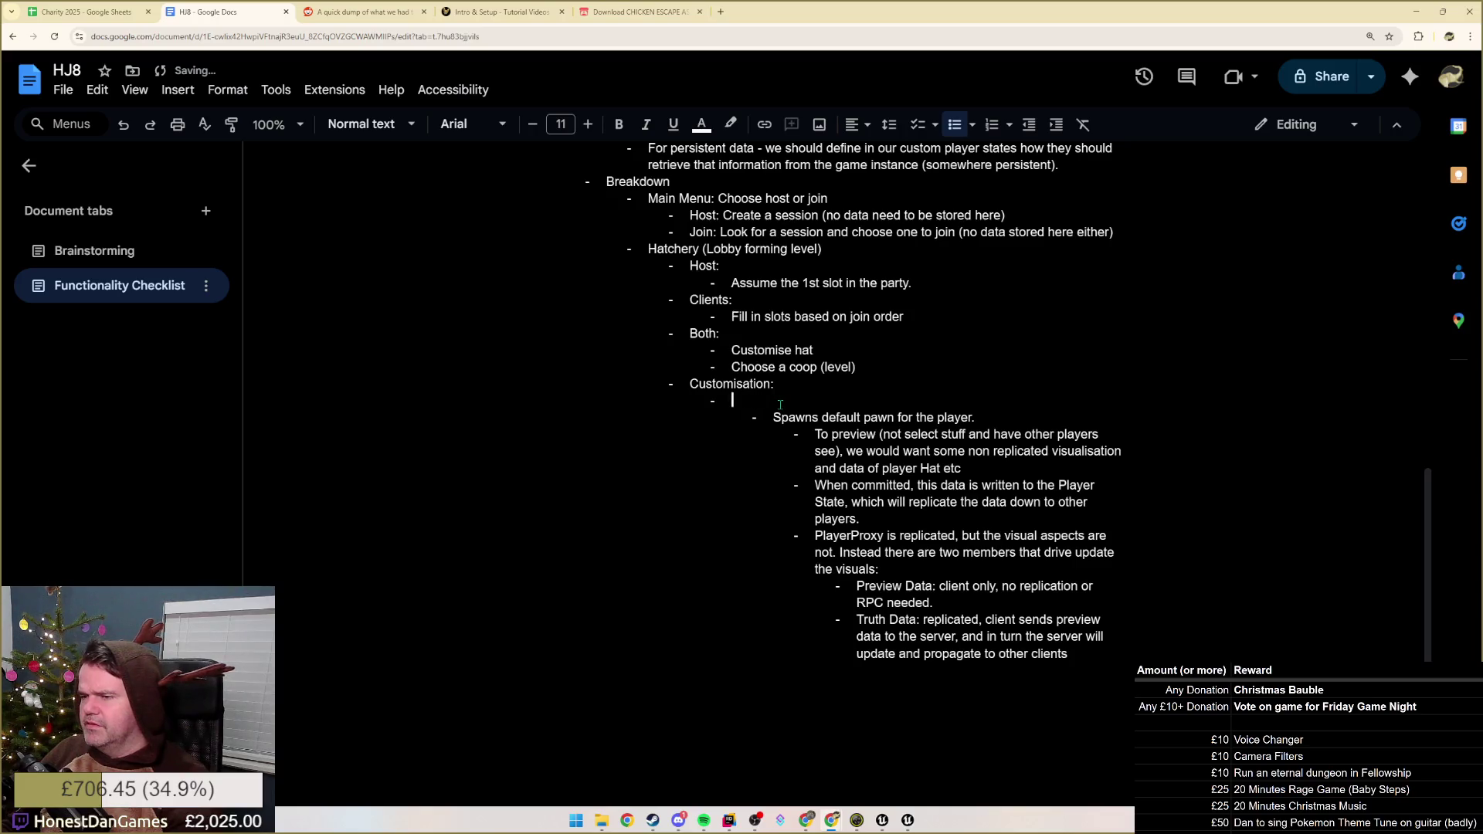
key("BackSpace")
key("BackSpace")
key("BackSpace")
left_click_drag(775, 402, 1023, 620)
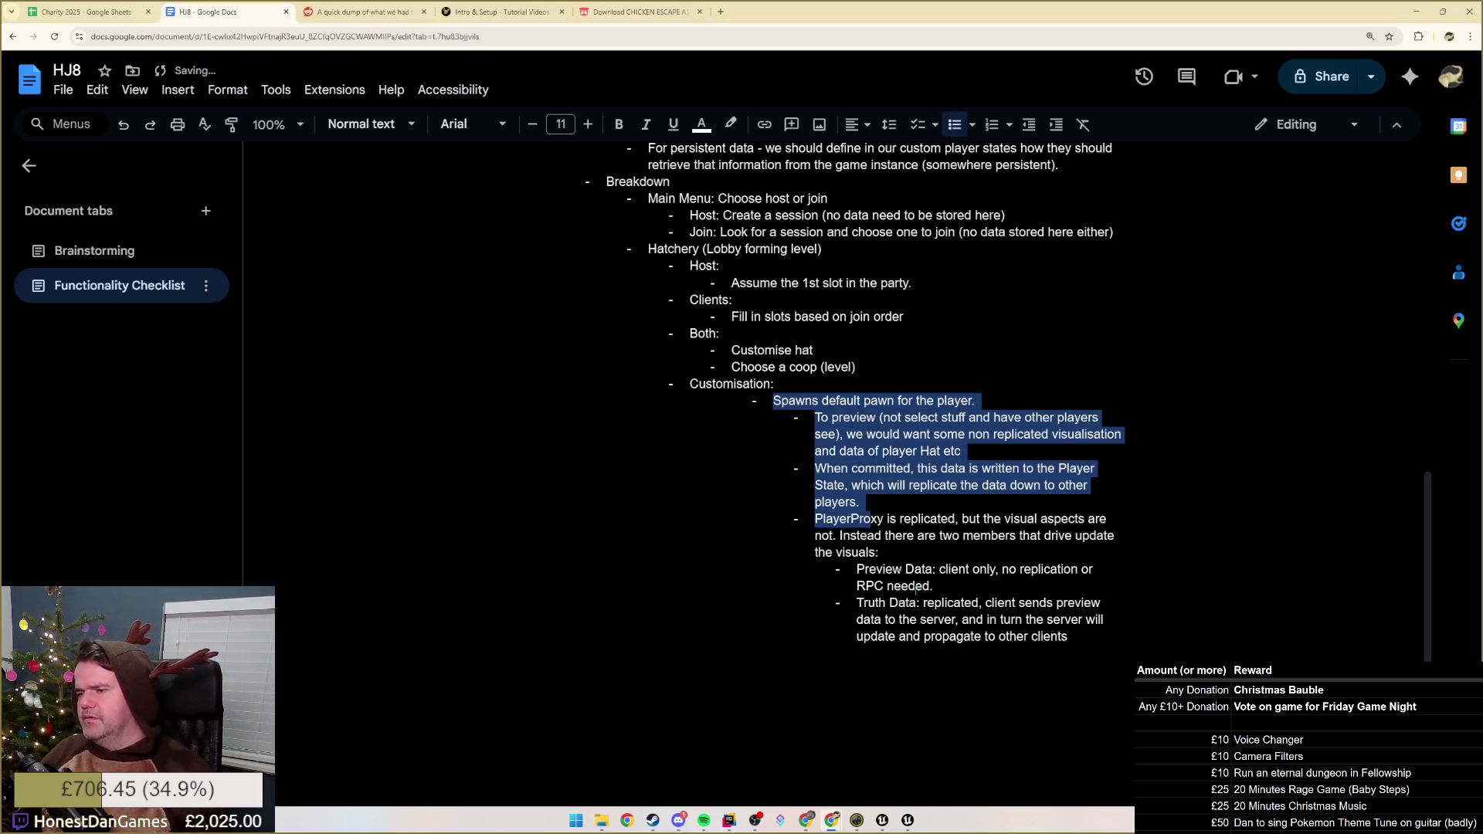
key("shift+Tab")
left_click(1022, 621)
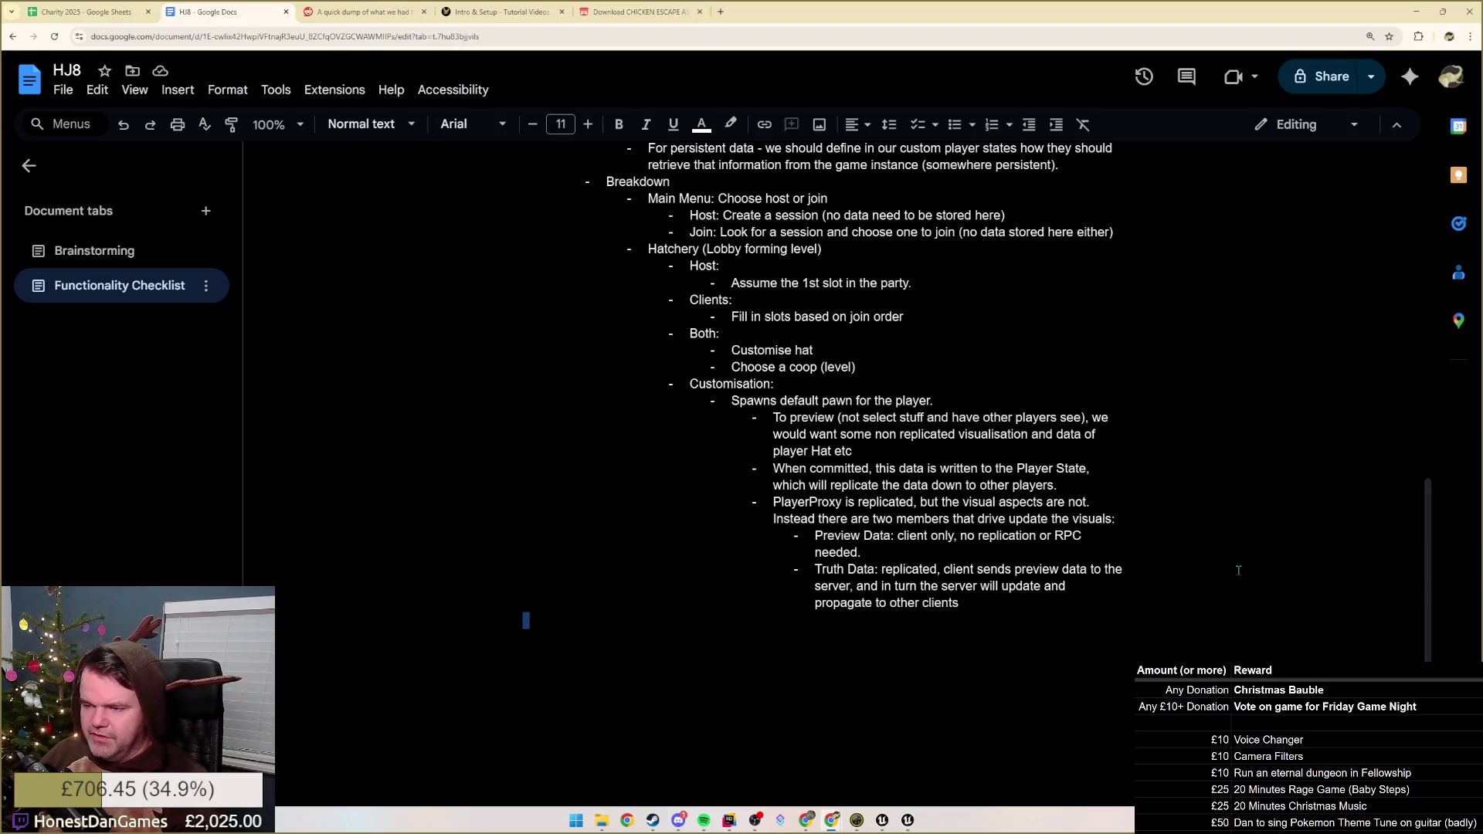
left_click(1025, 603)
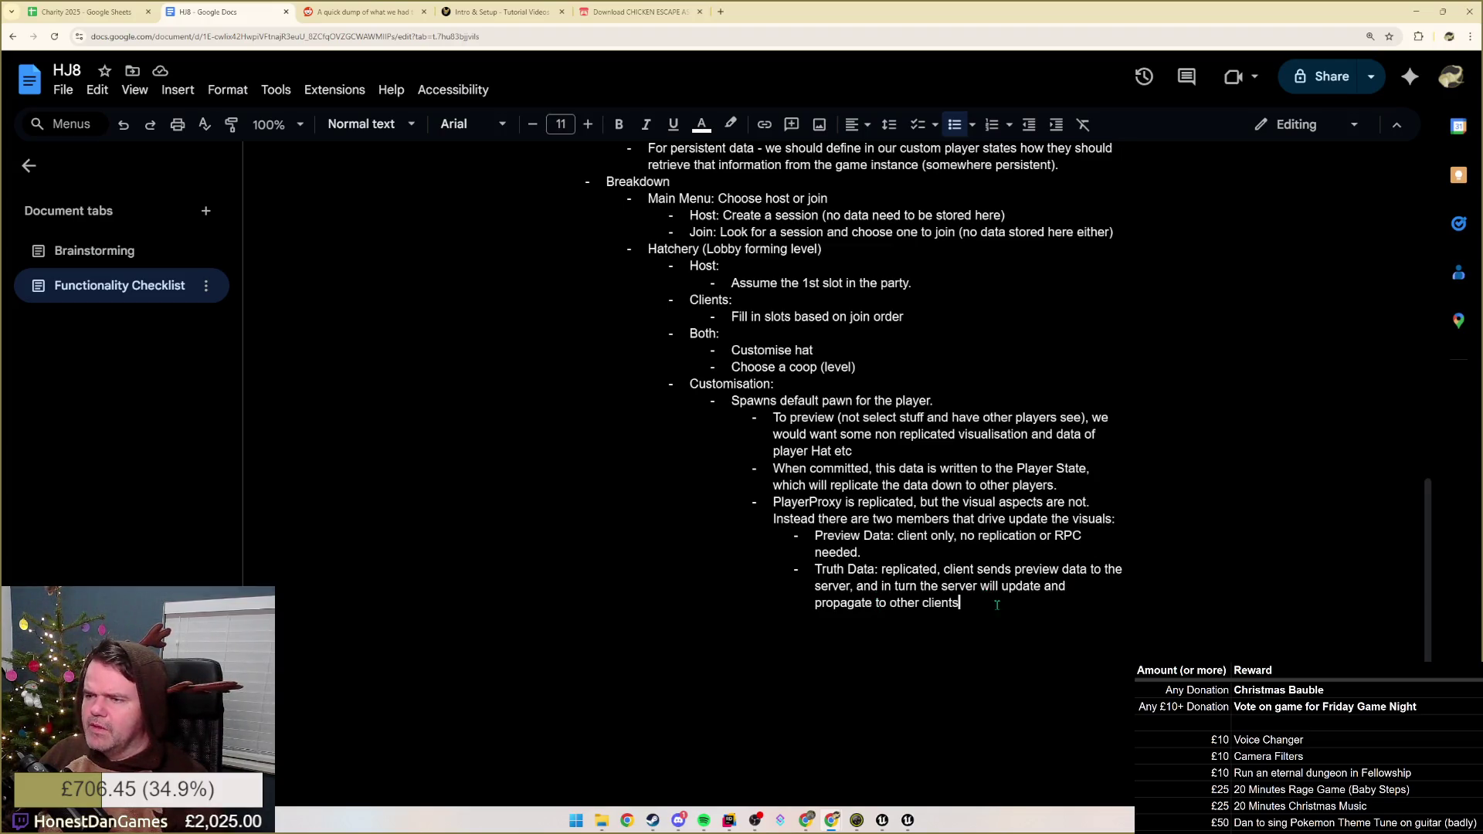
key("Return")
key("Return")
- Outdent the new bullet for 'Player State could be used to store the authoritive customisation state' and select the Truth Data label
key("shift+Tab")
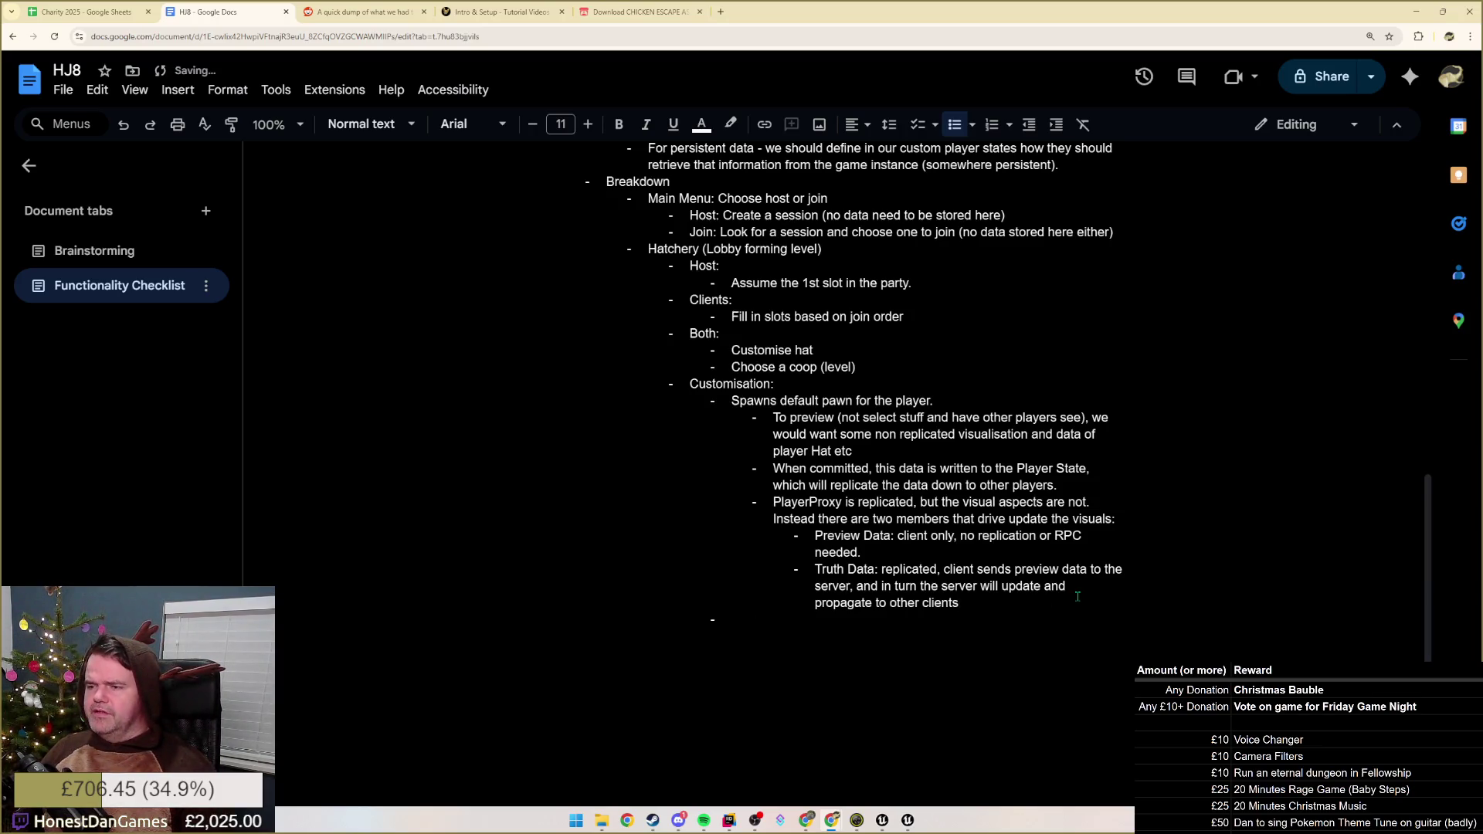
type("Pl")
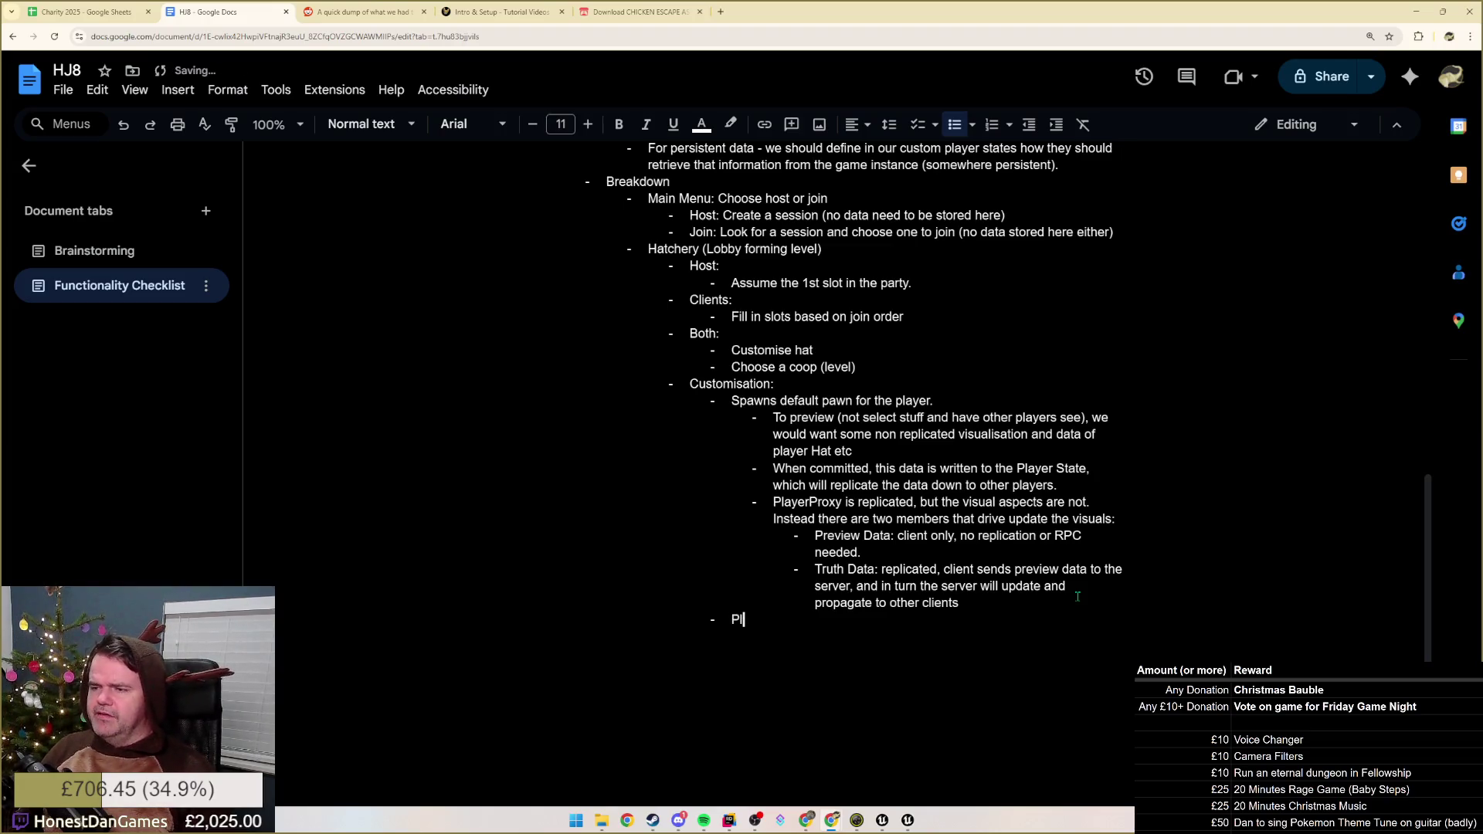
type("ayer State")
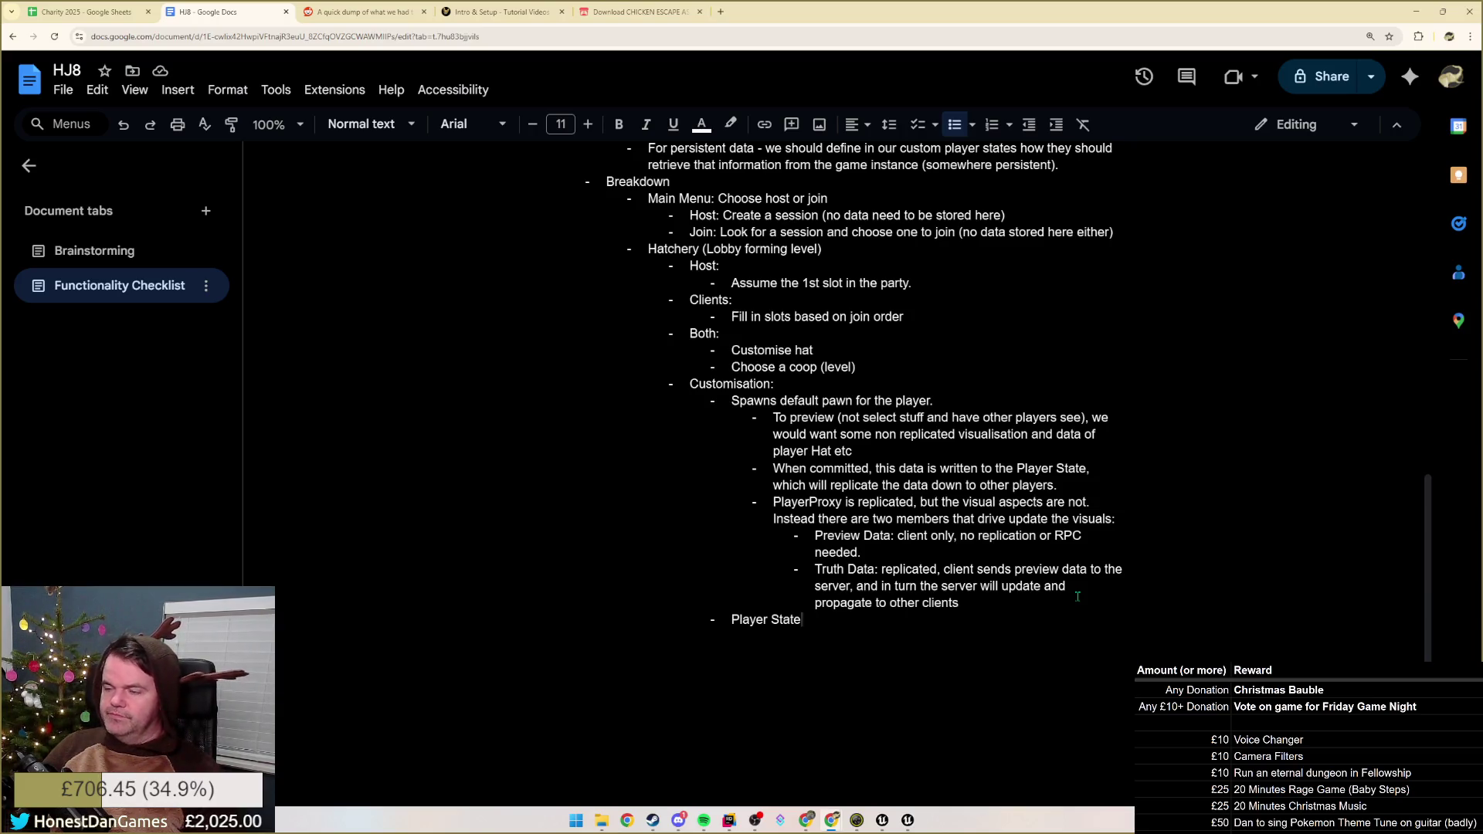
type(" could be used to store the authoritative ")
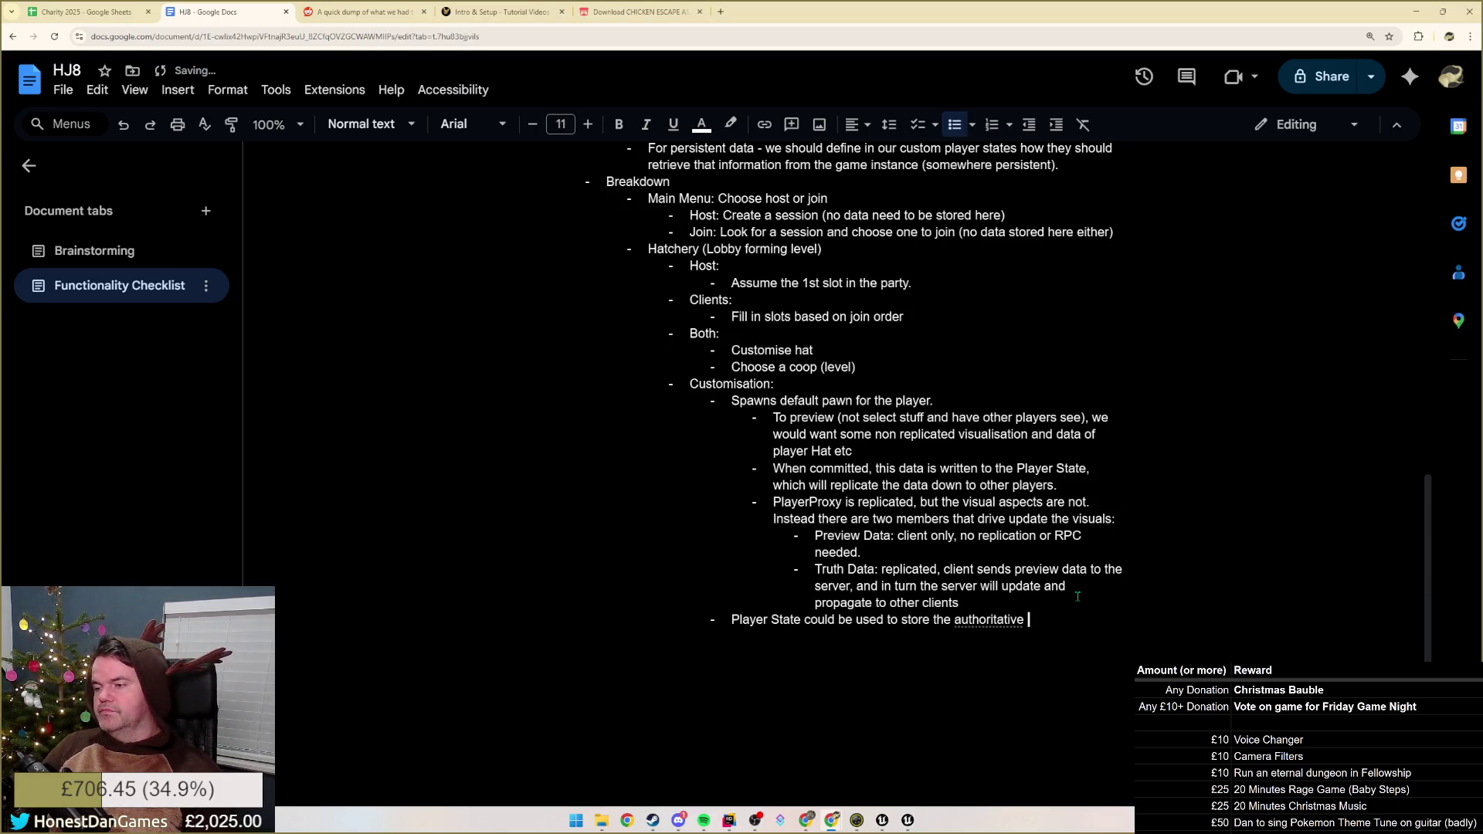
type("customisation state")
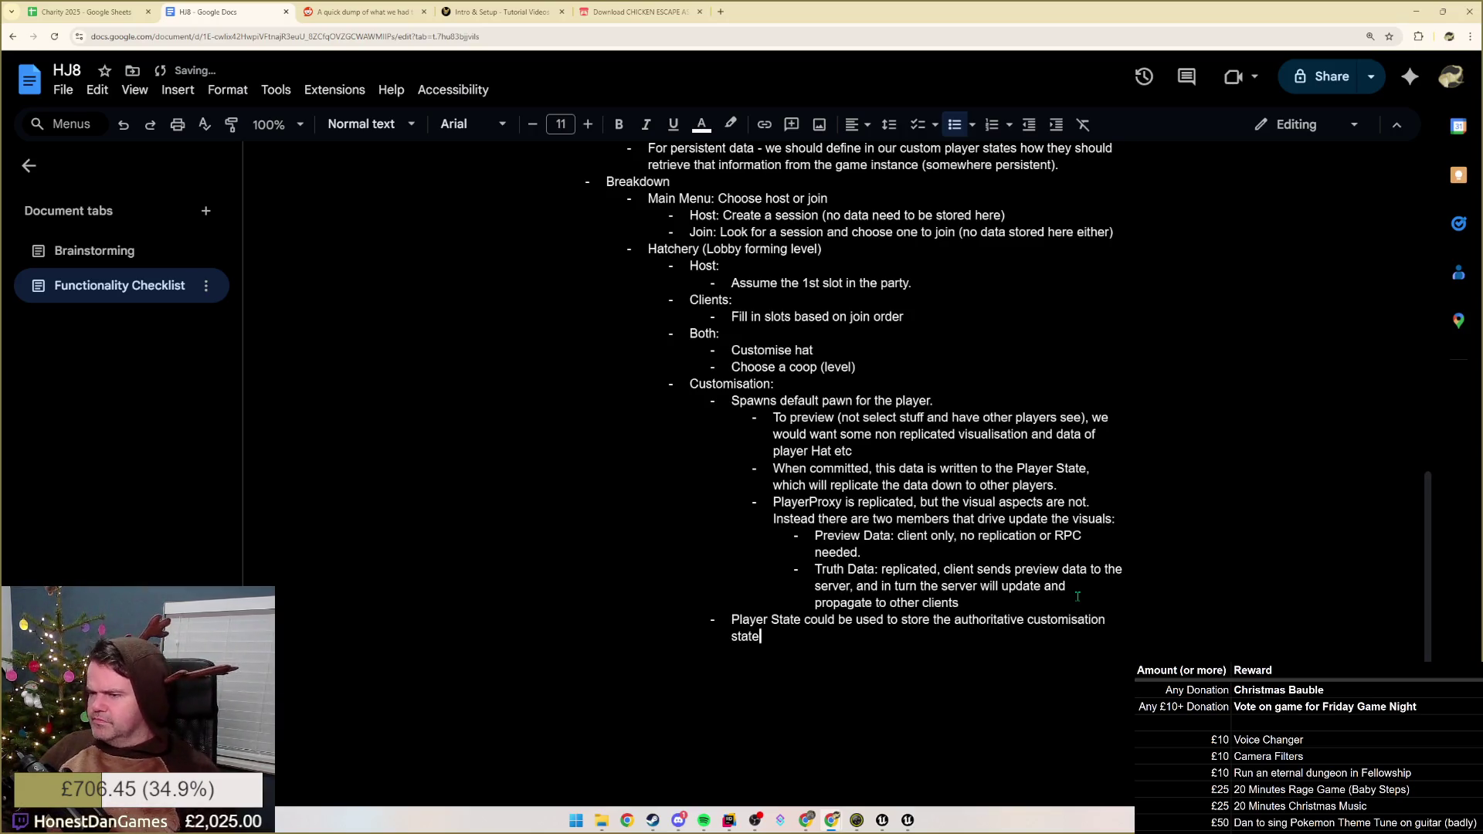
left_click_drag(812, 569, 878, 569)
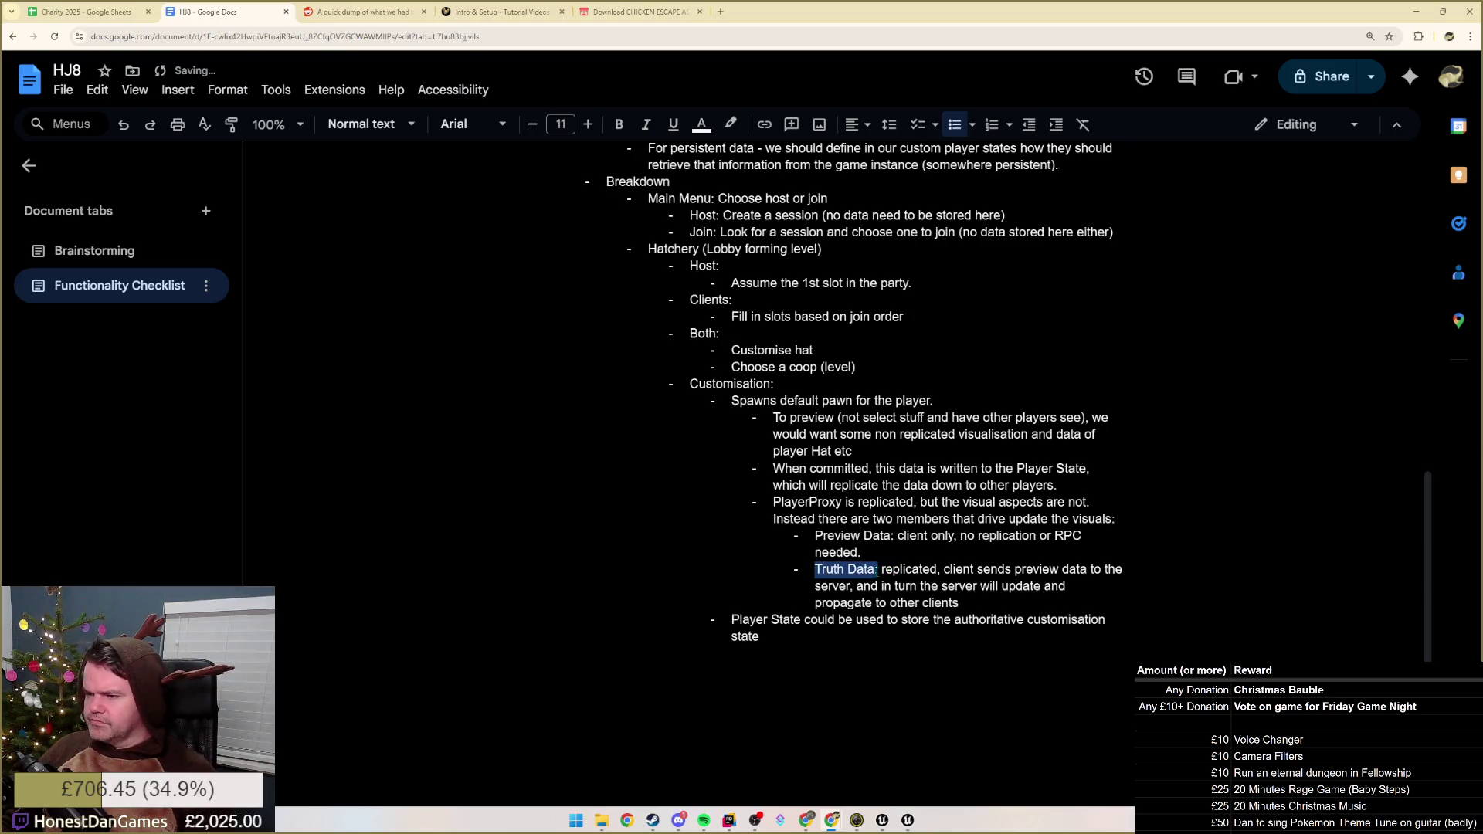
type("Player State:")
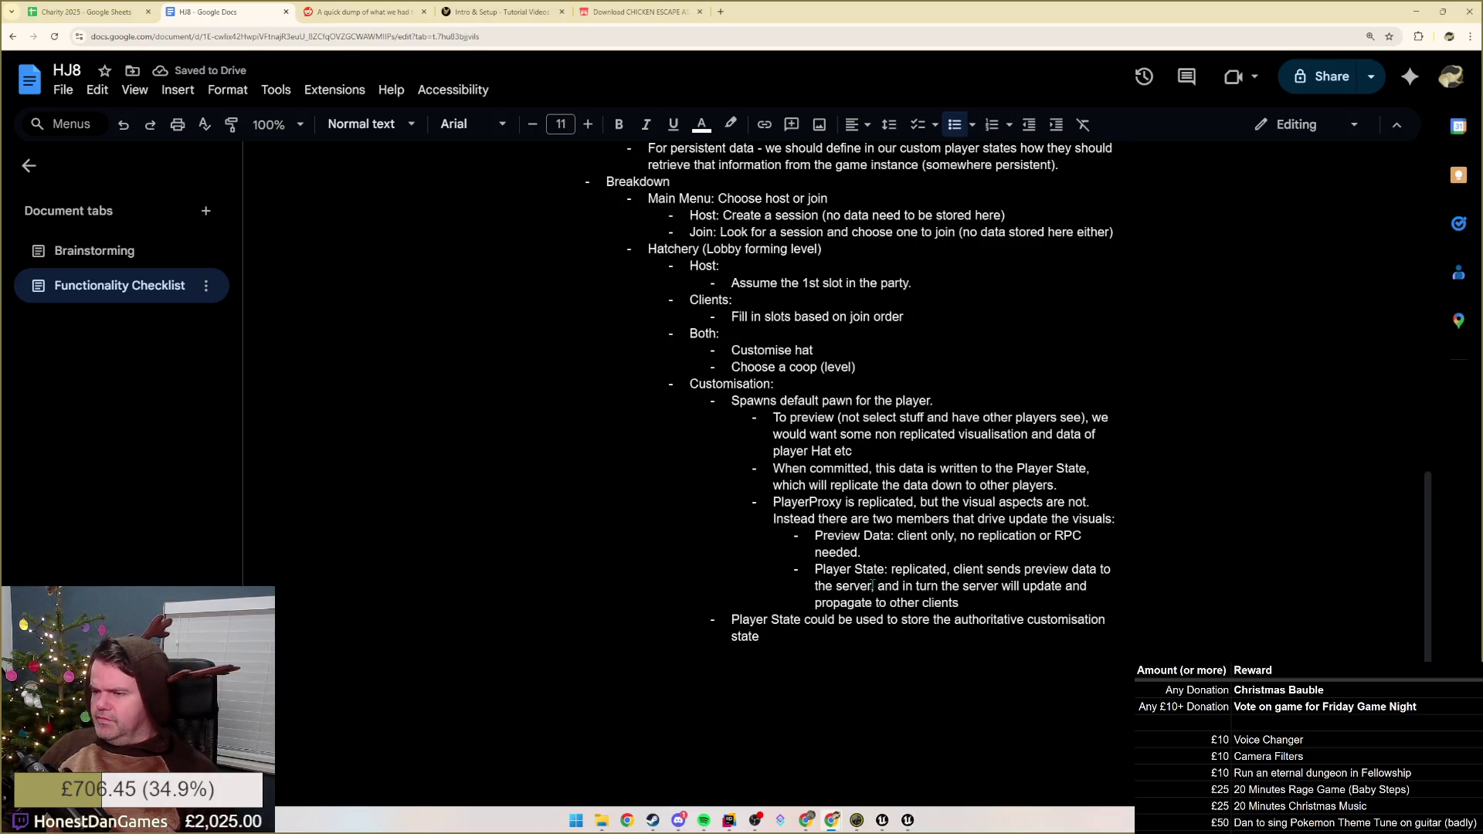
type(":")
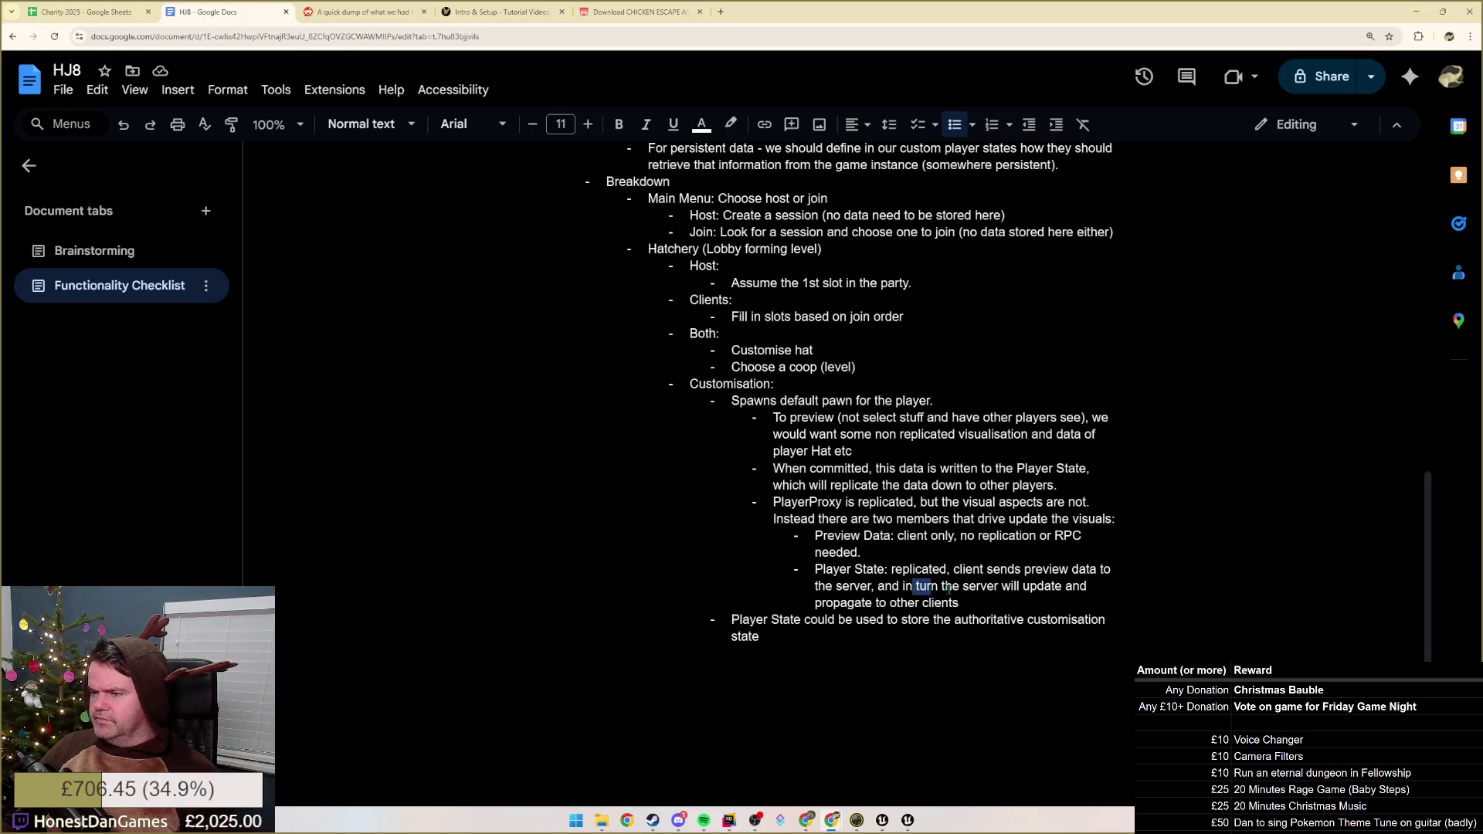
- Replace 'Truth Data:' with 'Player State:' and reread the surrounding PlayerProxy bullets
left_click_drag(907, 585, 998, 603)
left_click(997, 603)
left_click_drag(963, 602, 874, 603)
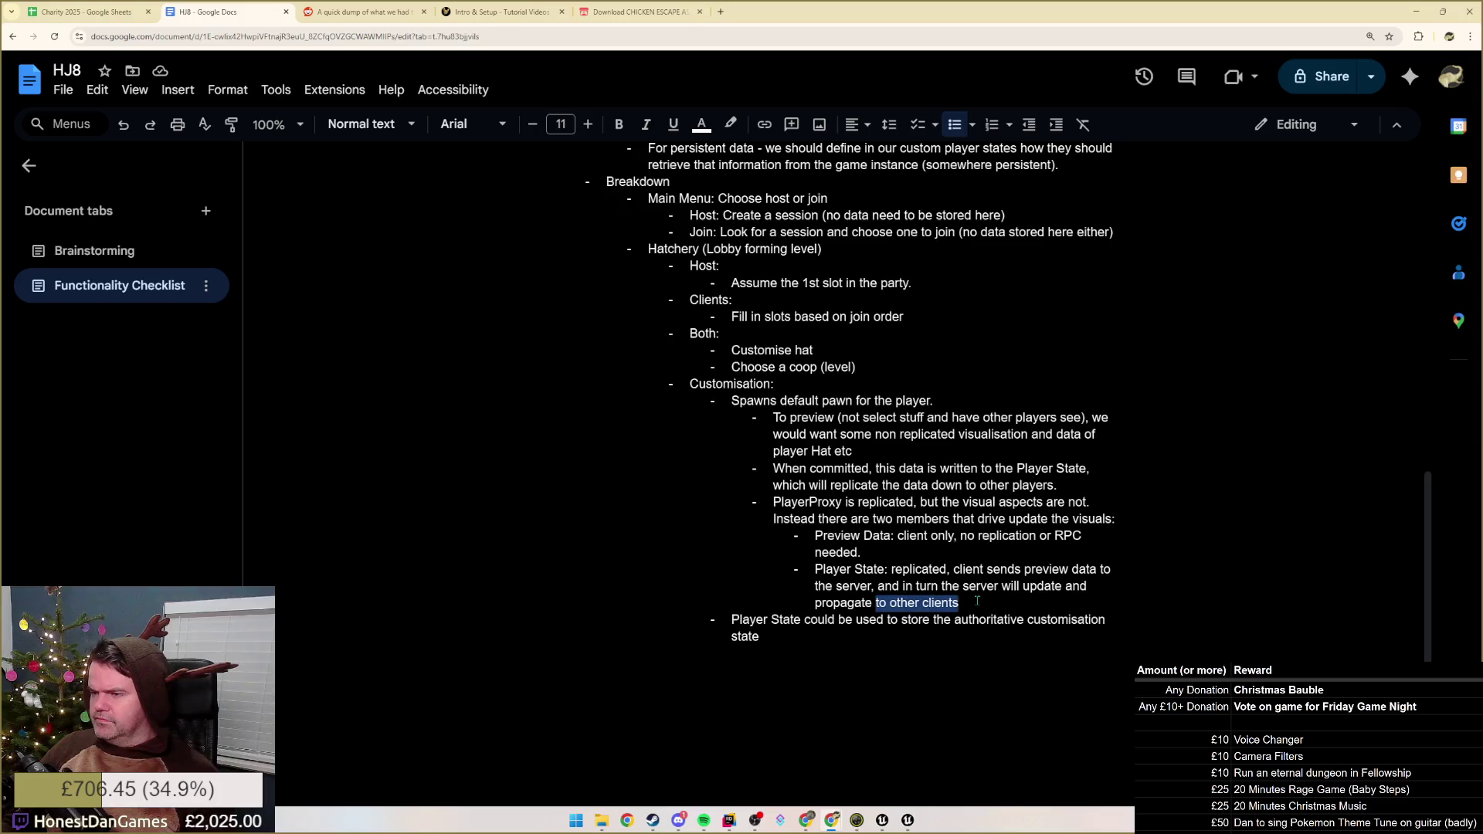
left_click(963, 603)
left_click_drag(742, 620, 760, 621)
triple_click(773, 619)
left_click(1004, 620)
left_click_drag(1003, 619, 1093, 623)
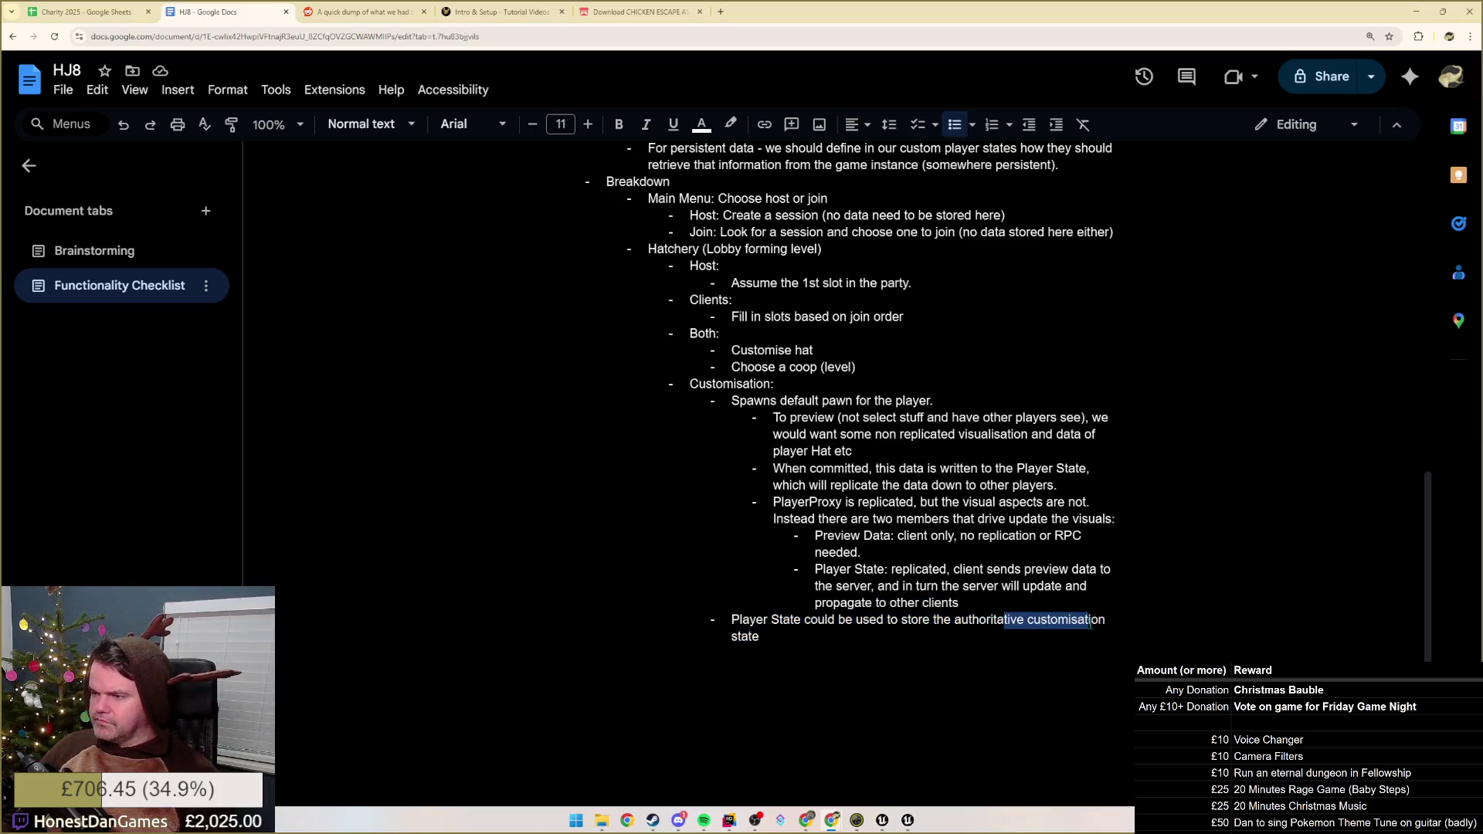
left_click(884, 632)
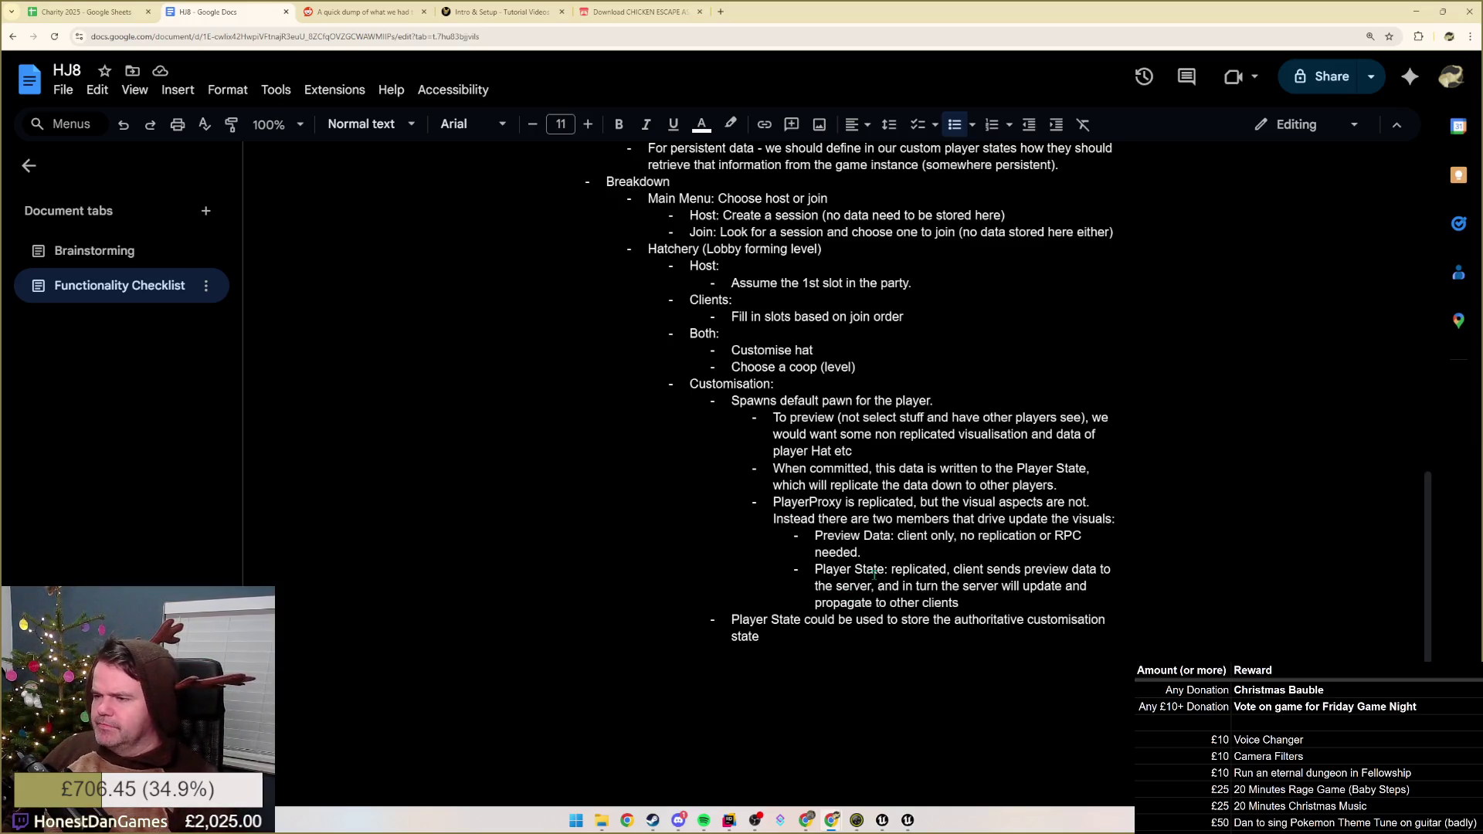
- Delete the 'Player State could be used…' paragraph, leaving an empty bullet, and select a word in the spawn bullet
triple_click(782, 638)
key("BackSpace")
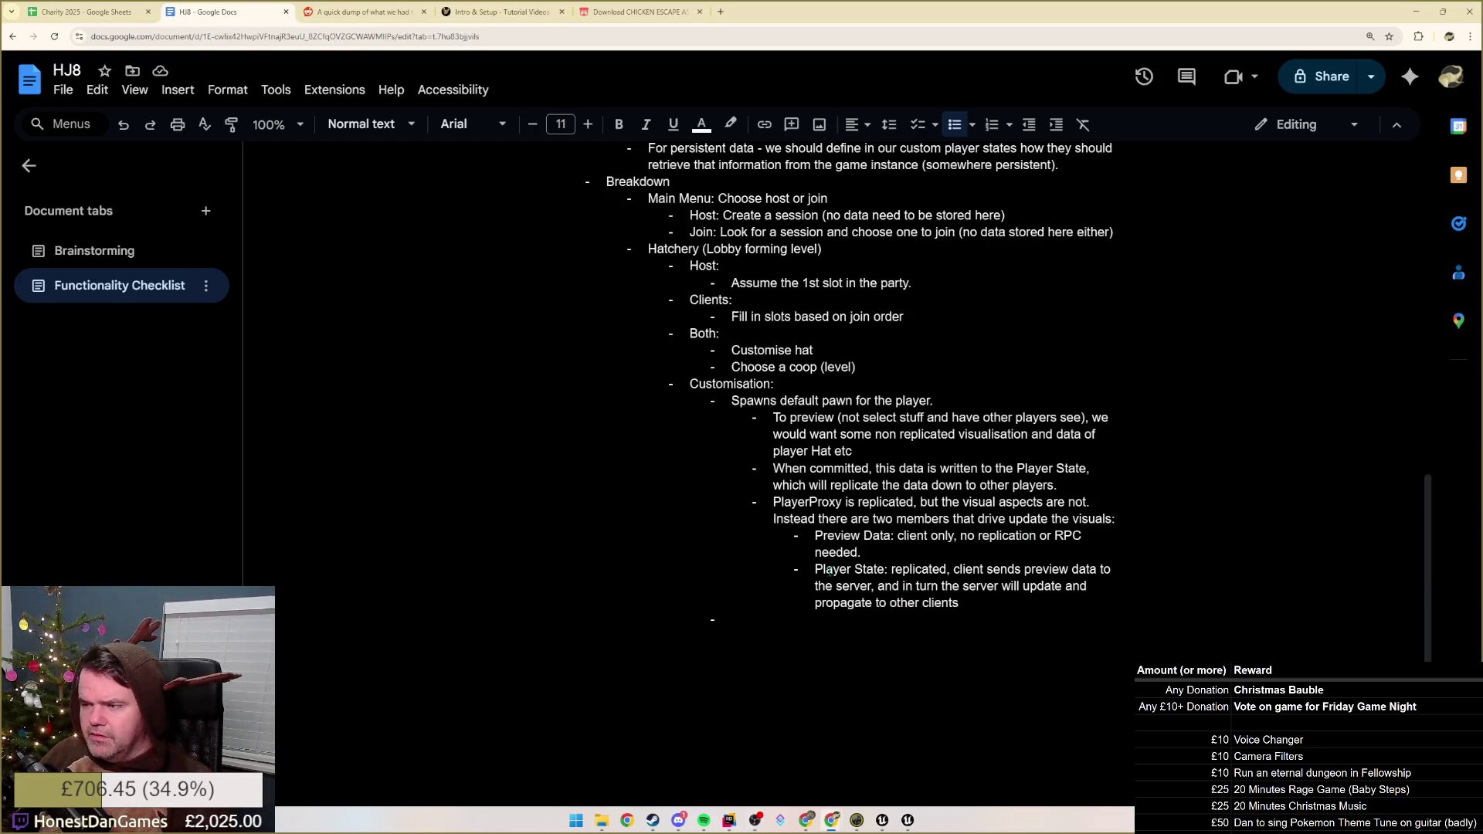
left_click(798, 618)
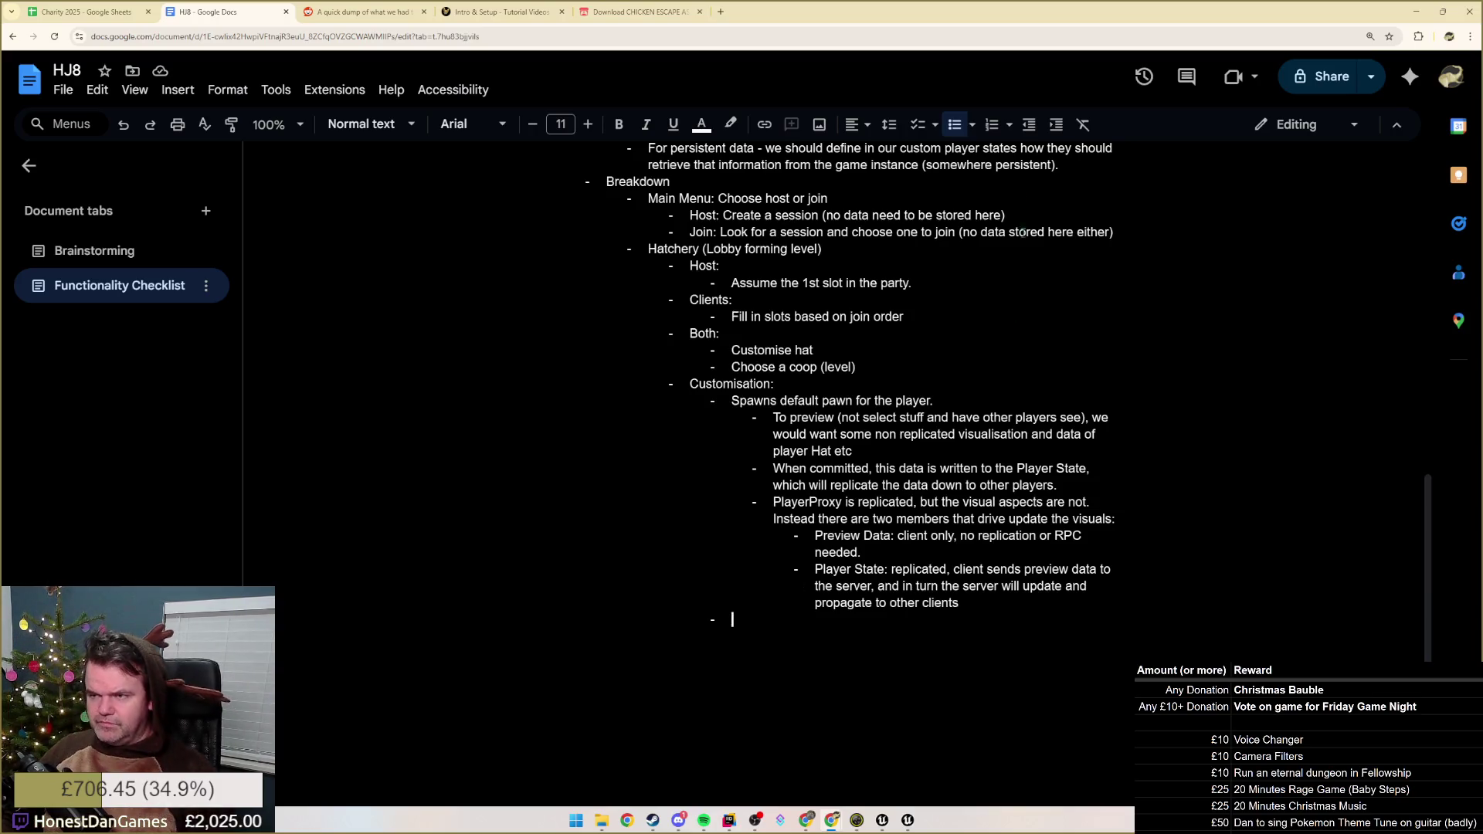
double_click(834, 400)
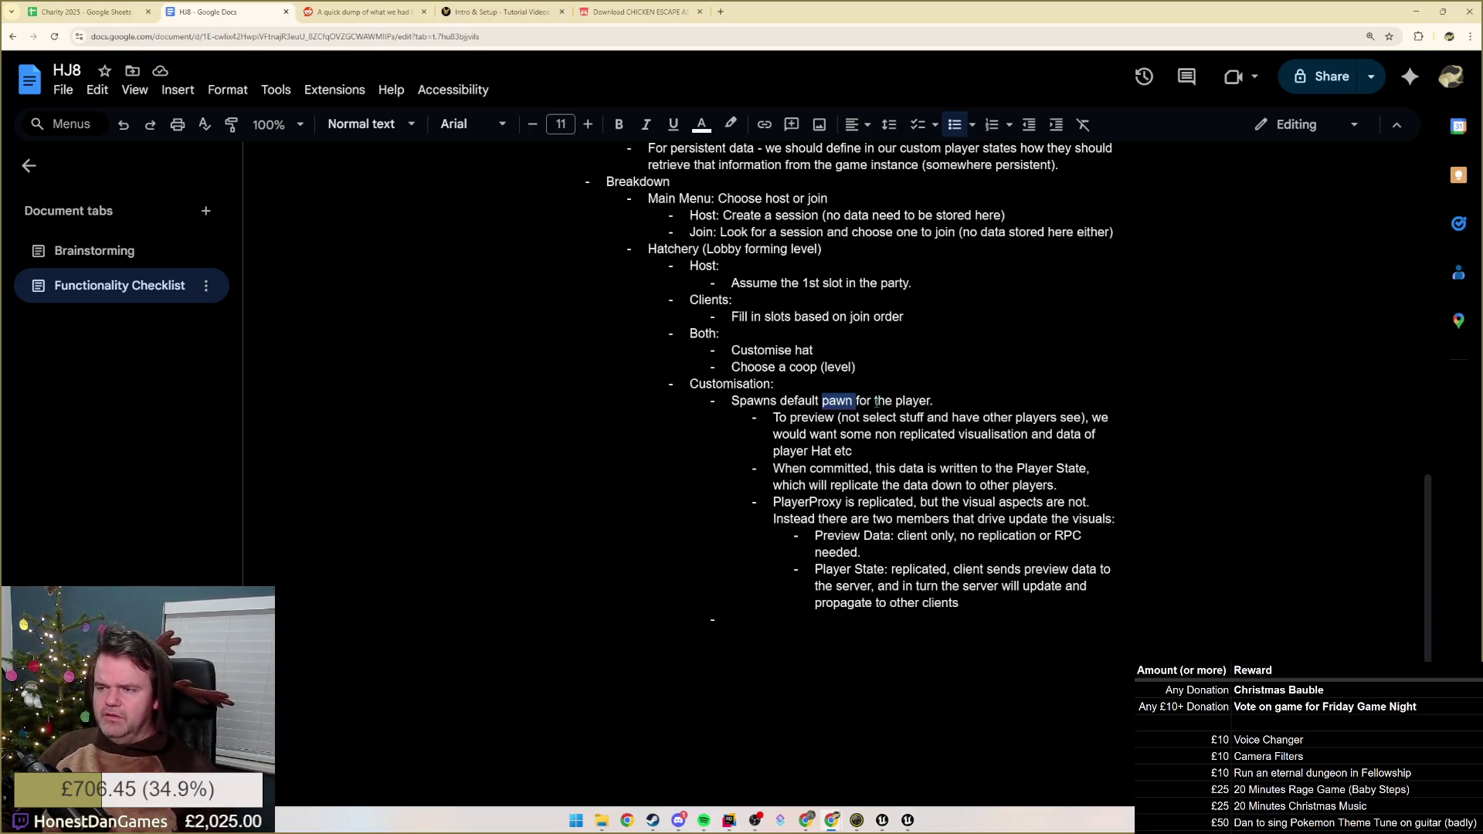
- Reword the spawn bullet to 'Spawns lobby pawn for the player, not customised.' and dismiss the spelling suggestion
double_click(814, 400)
type("lobby")
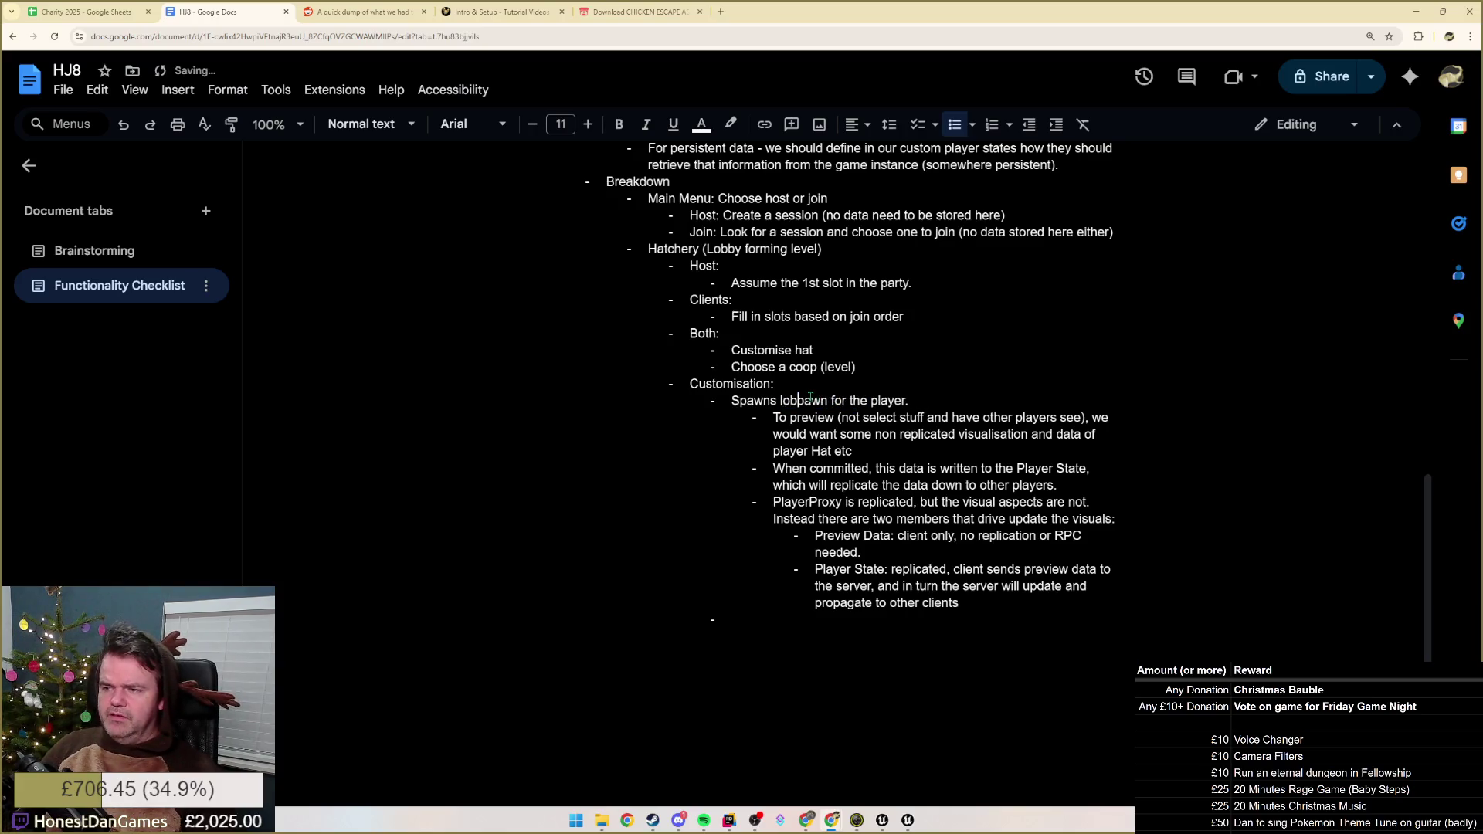
key("BackSpace")
type(", not customised")
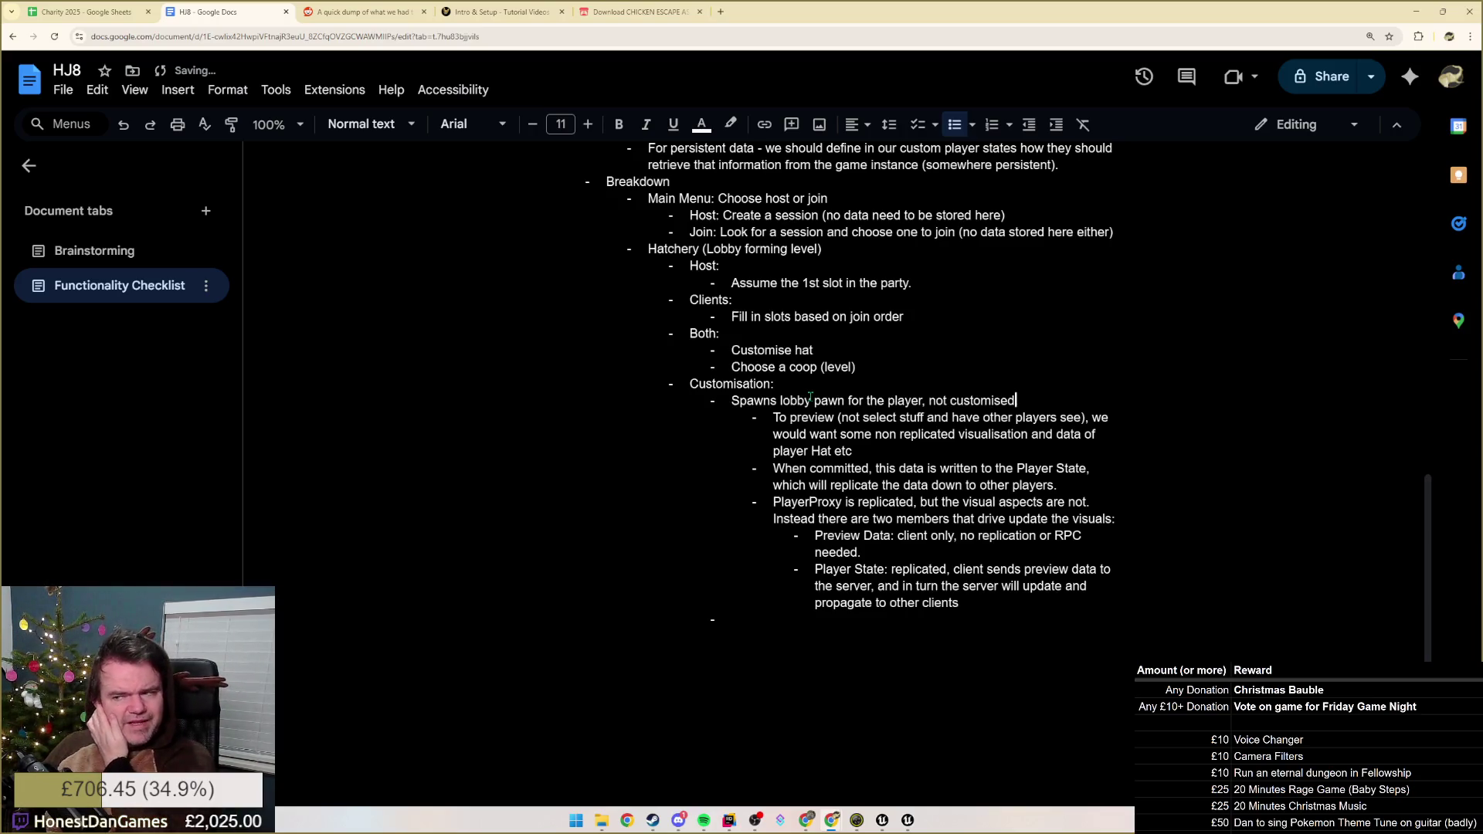
key("Down")
key("Down")
key("Down")
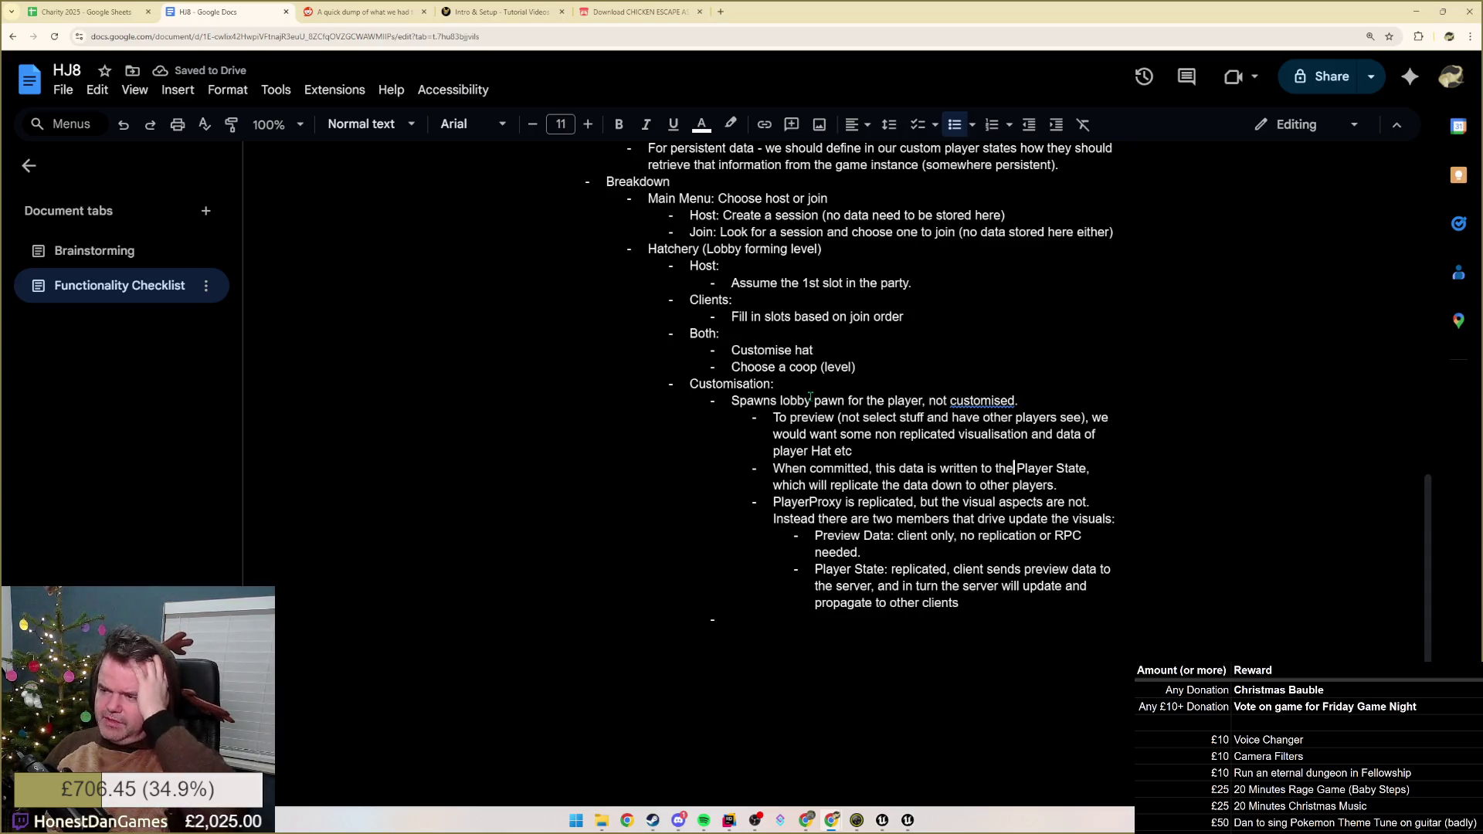
left_click(965, 401)
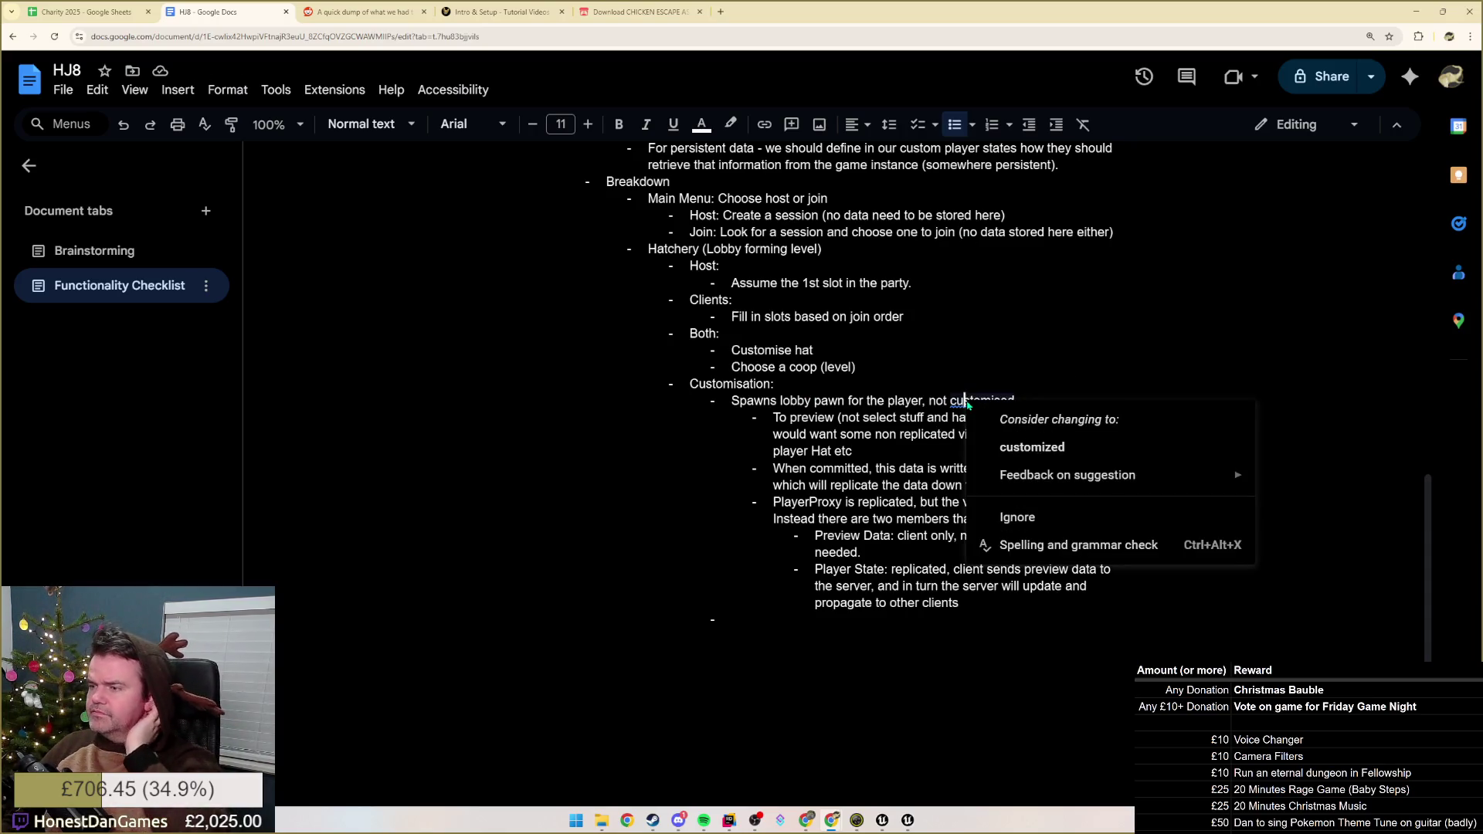
left_click(938, 434)
scroll(939, 433, "down", 1)
- Keep the 'customised' spelling from the spelling options and switch to the Unreal Engine editor
right_click(971, 343)
mouse_move(1067, 475)
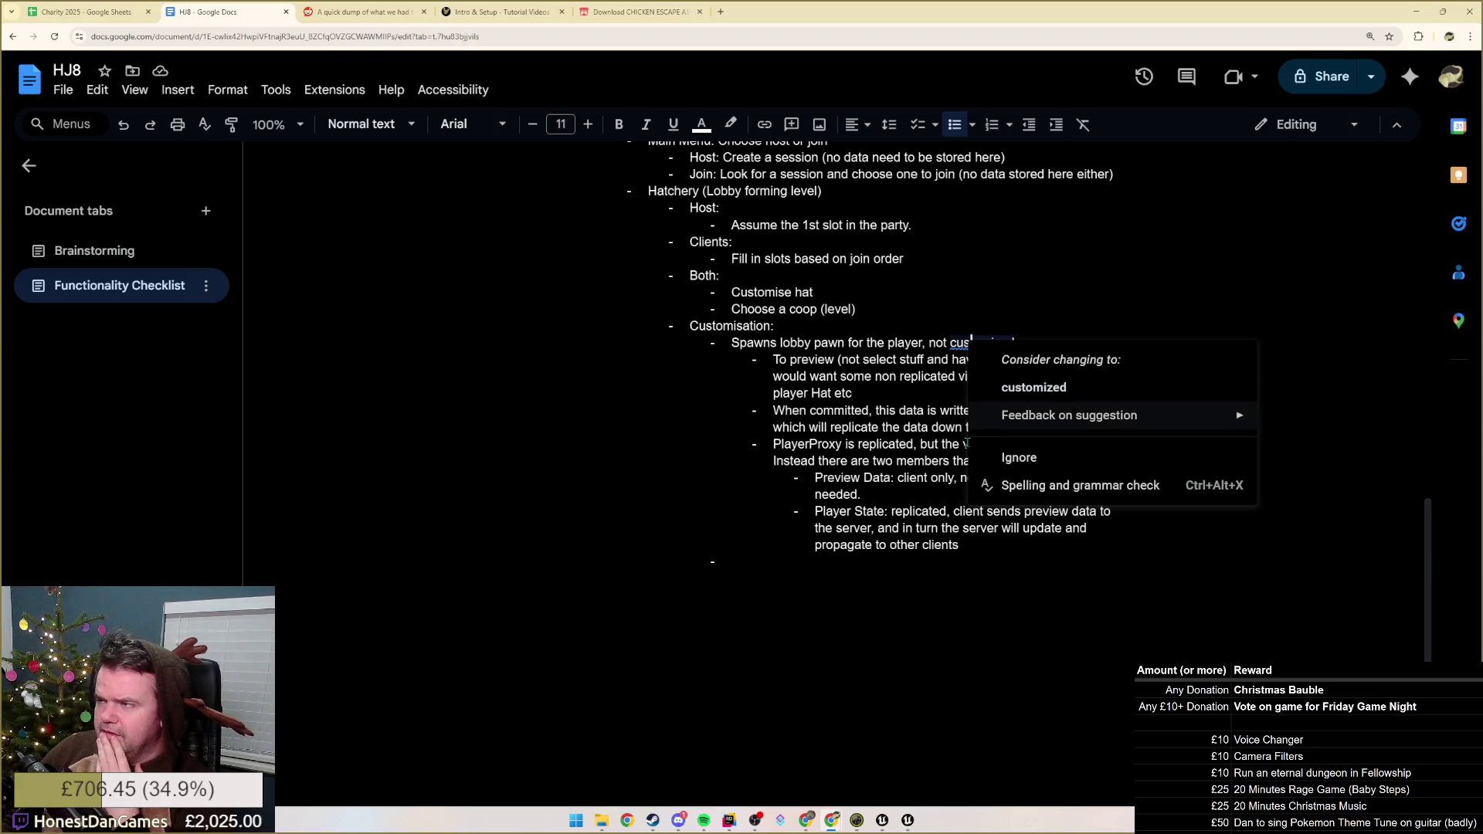
left_click(958, 581)
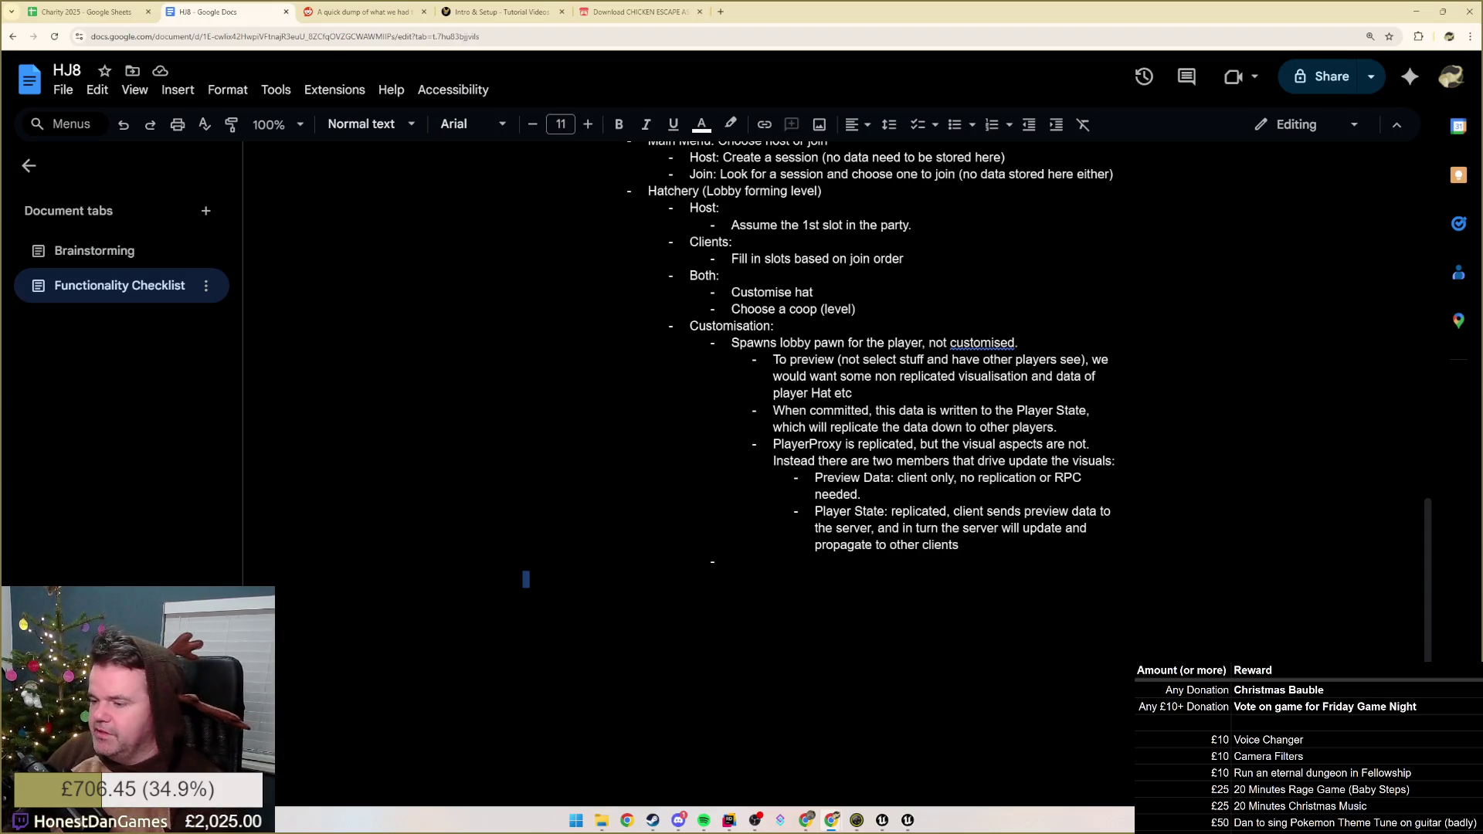
left_click(882, 819)
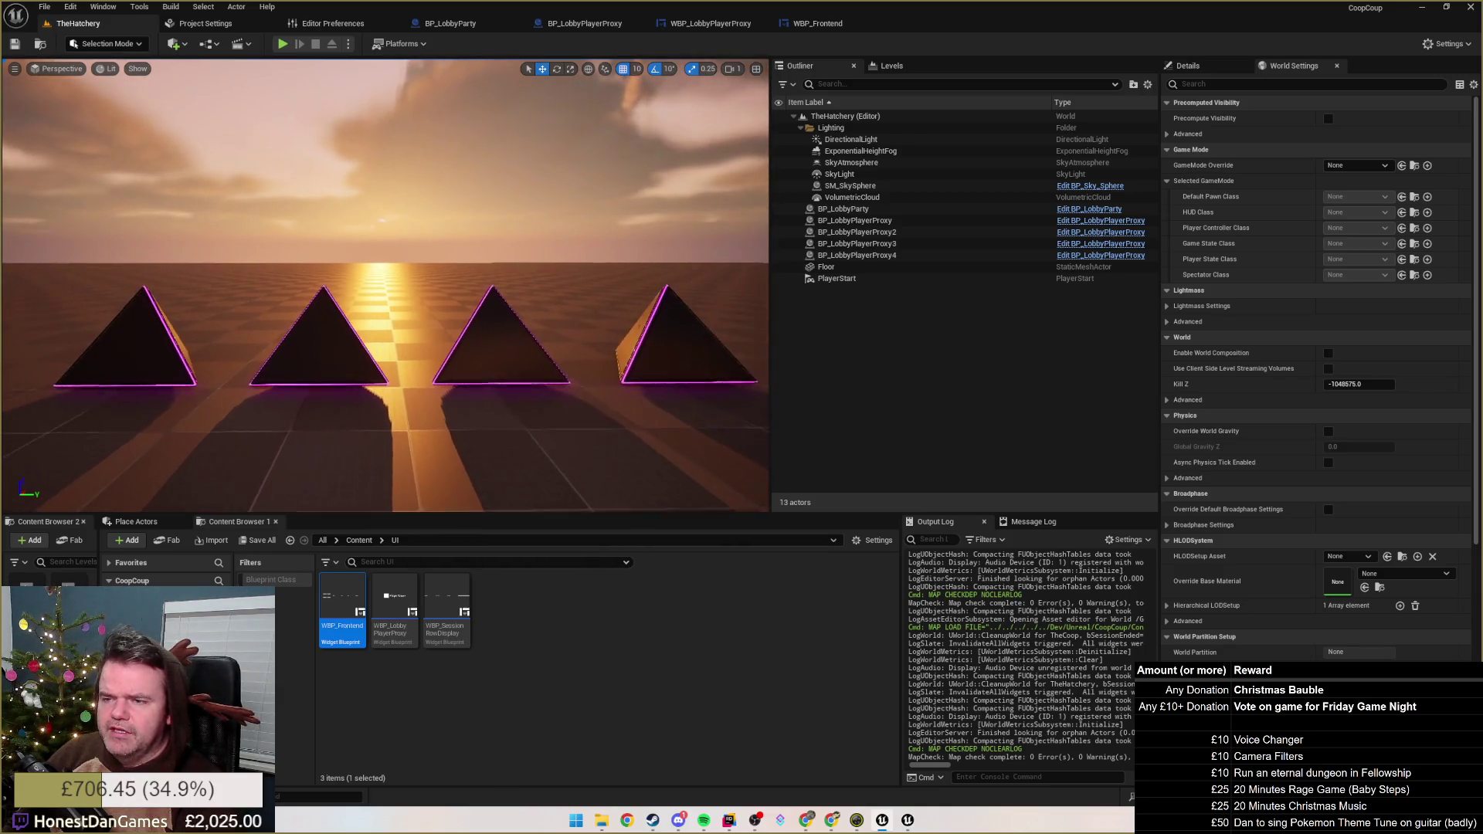
left_click(644, 337)
left_click(567, 374)
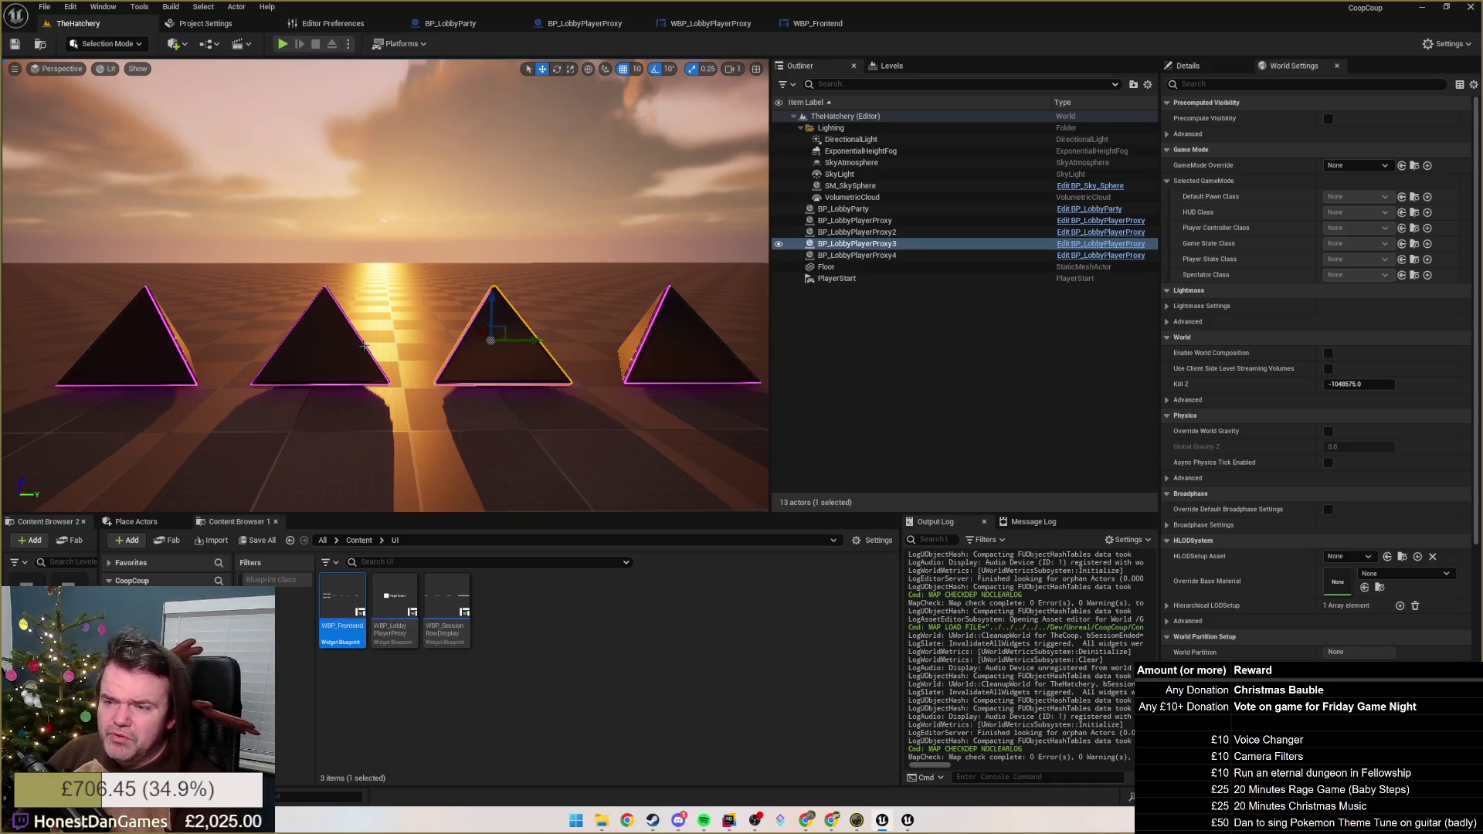
left_click(335, 351)
left_click(186, 353)
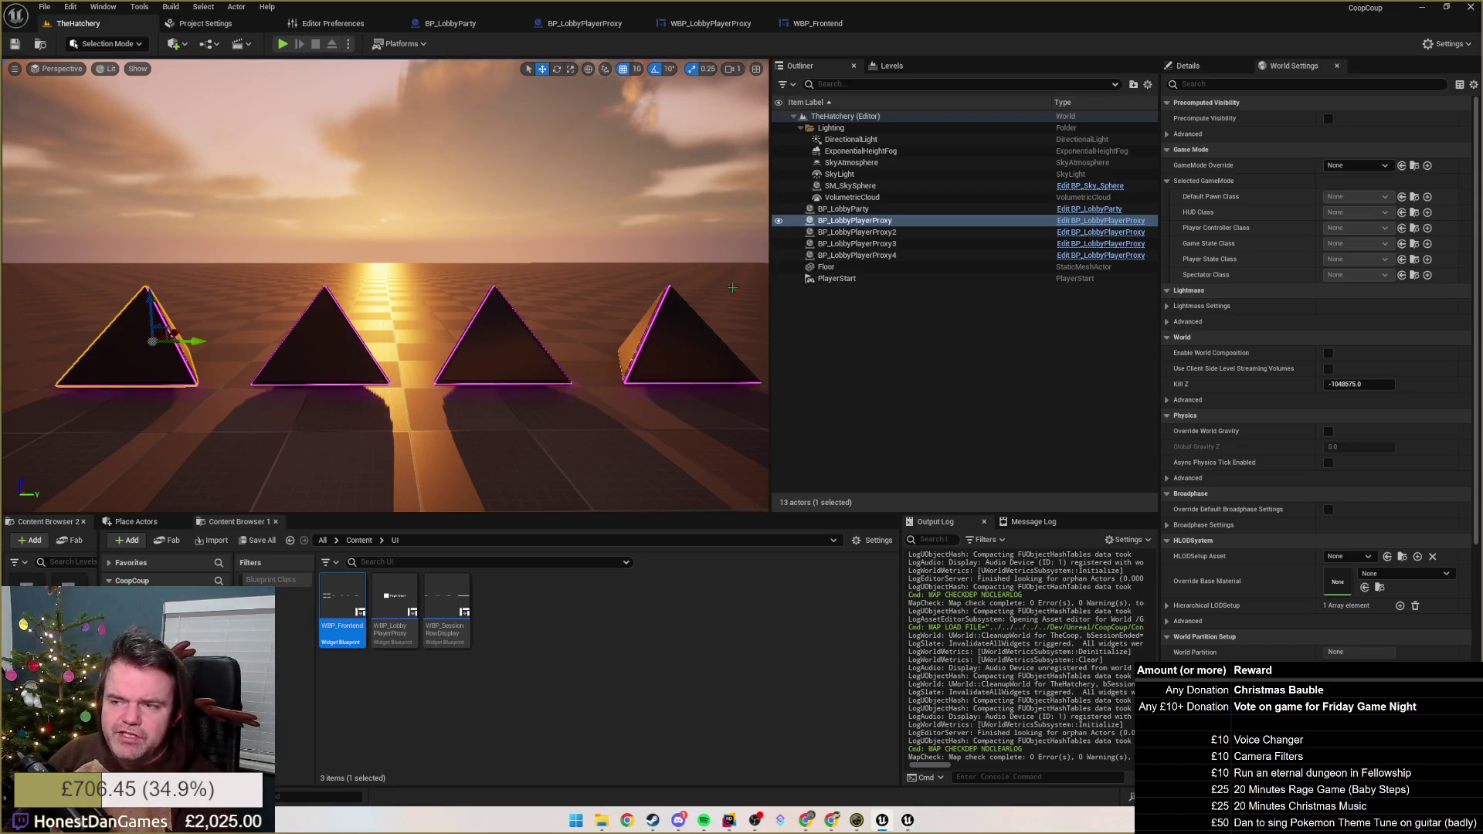
key("f")
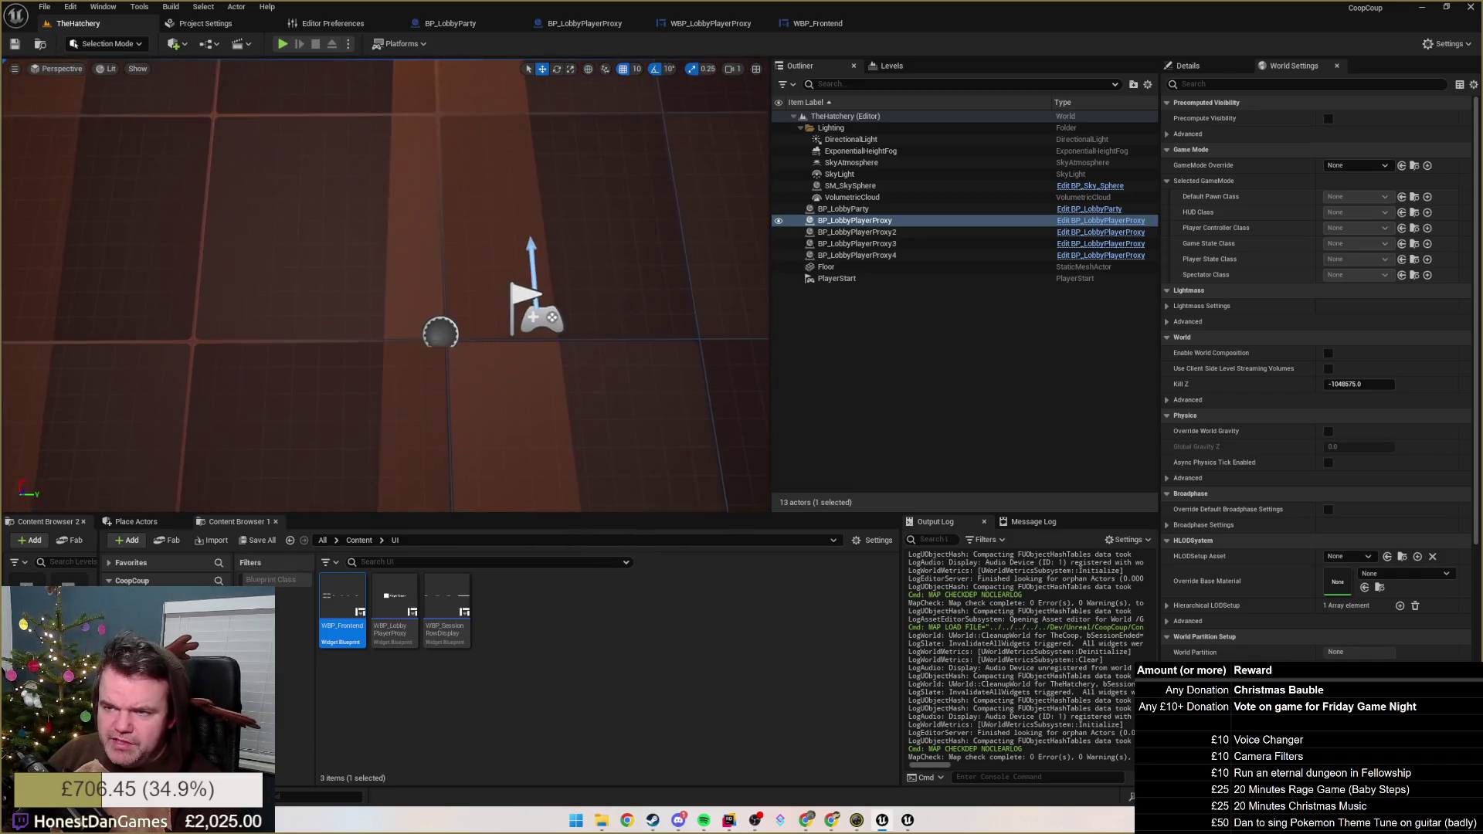
left_click_drag(440, 313, 162, 307)
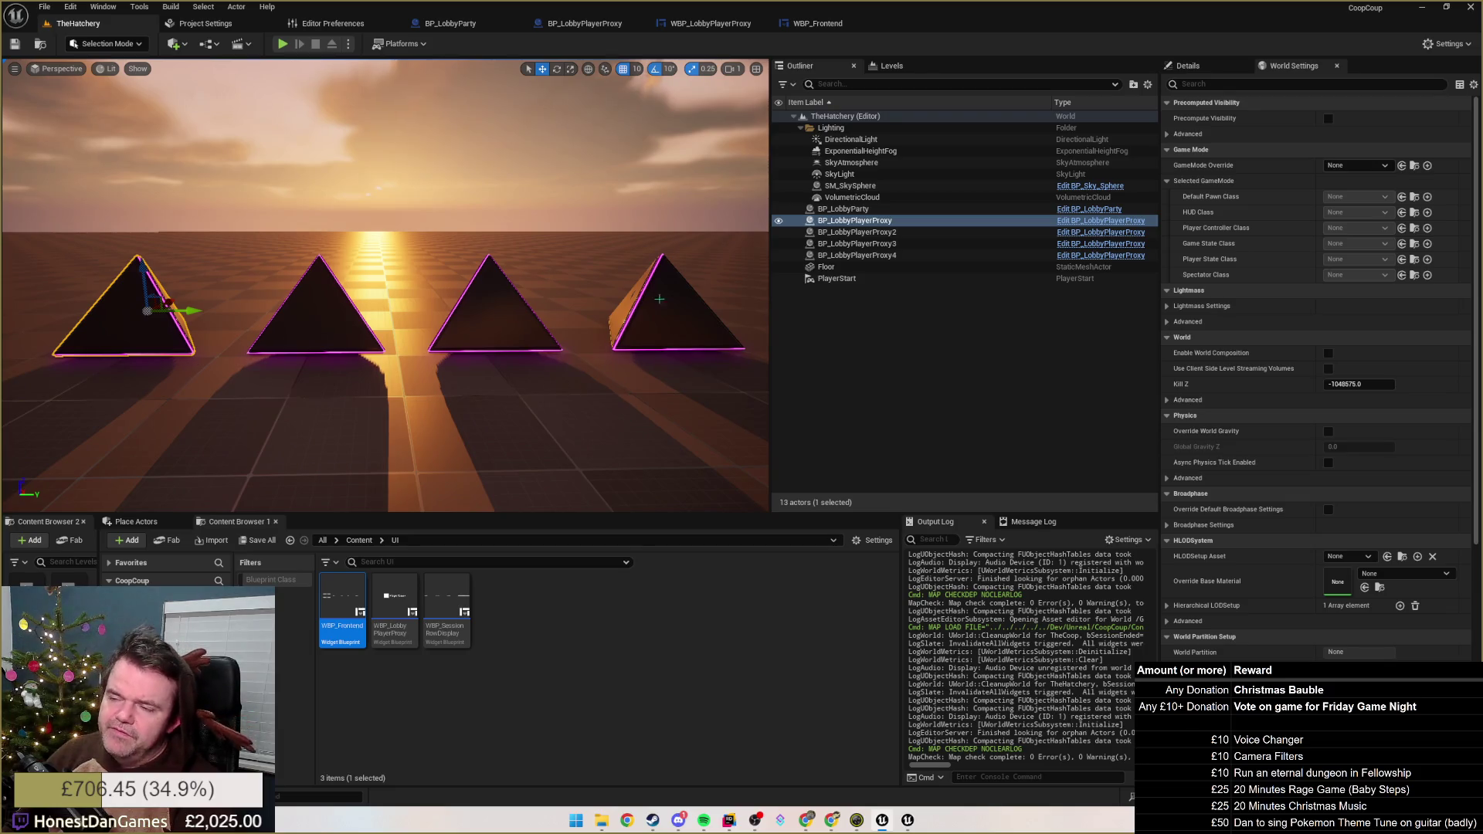
left_click(649, 336)
left_click(492, 313)
left_click(319, 312)
left_click(145, 309)
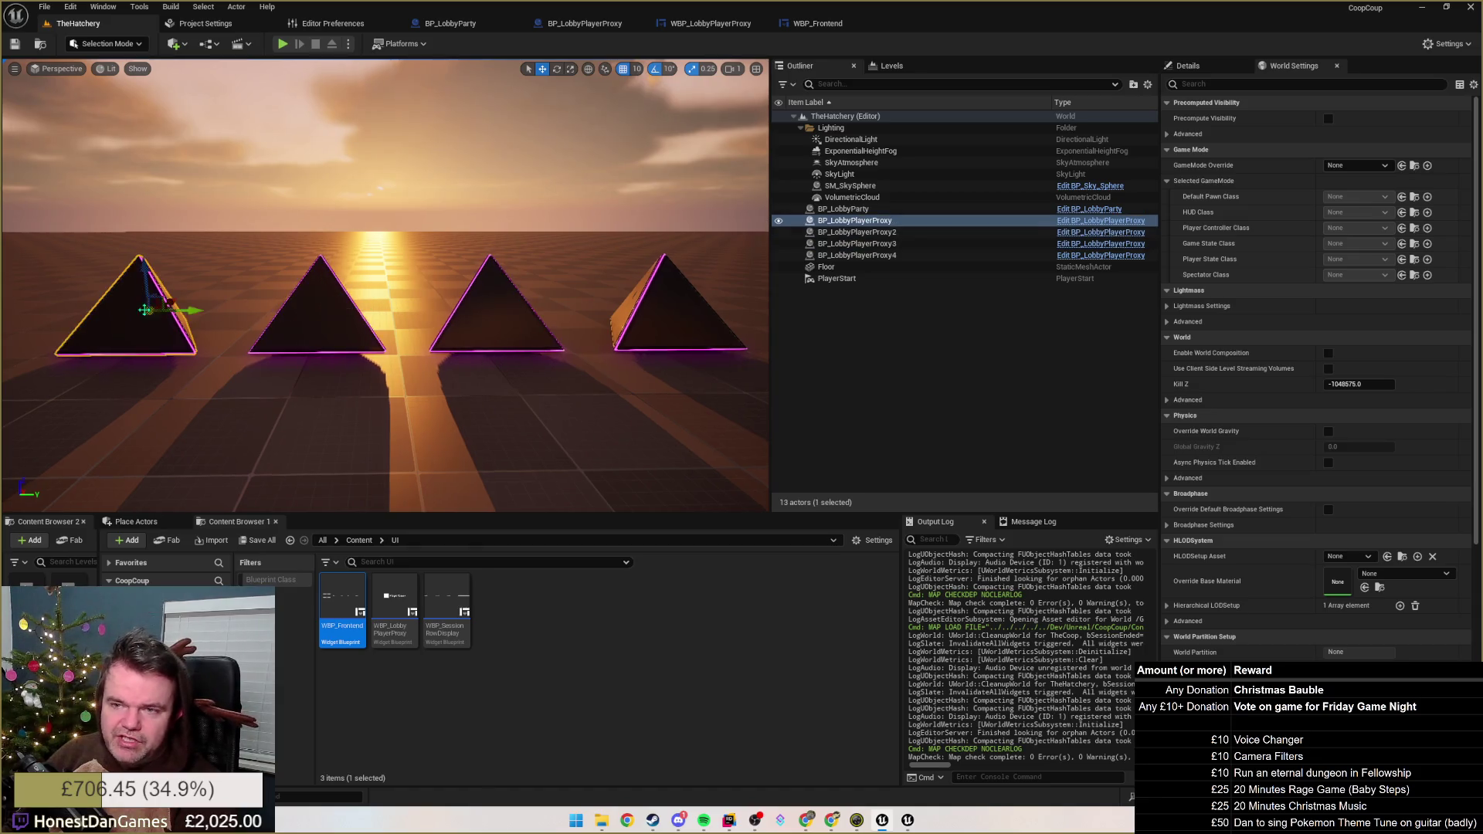
left_click(670, 326)
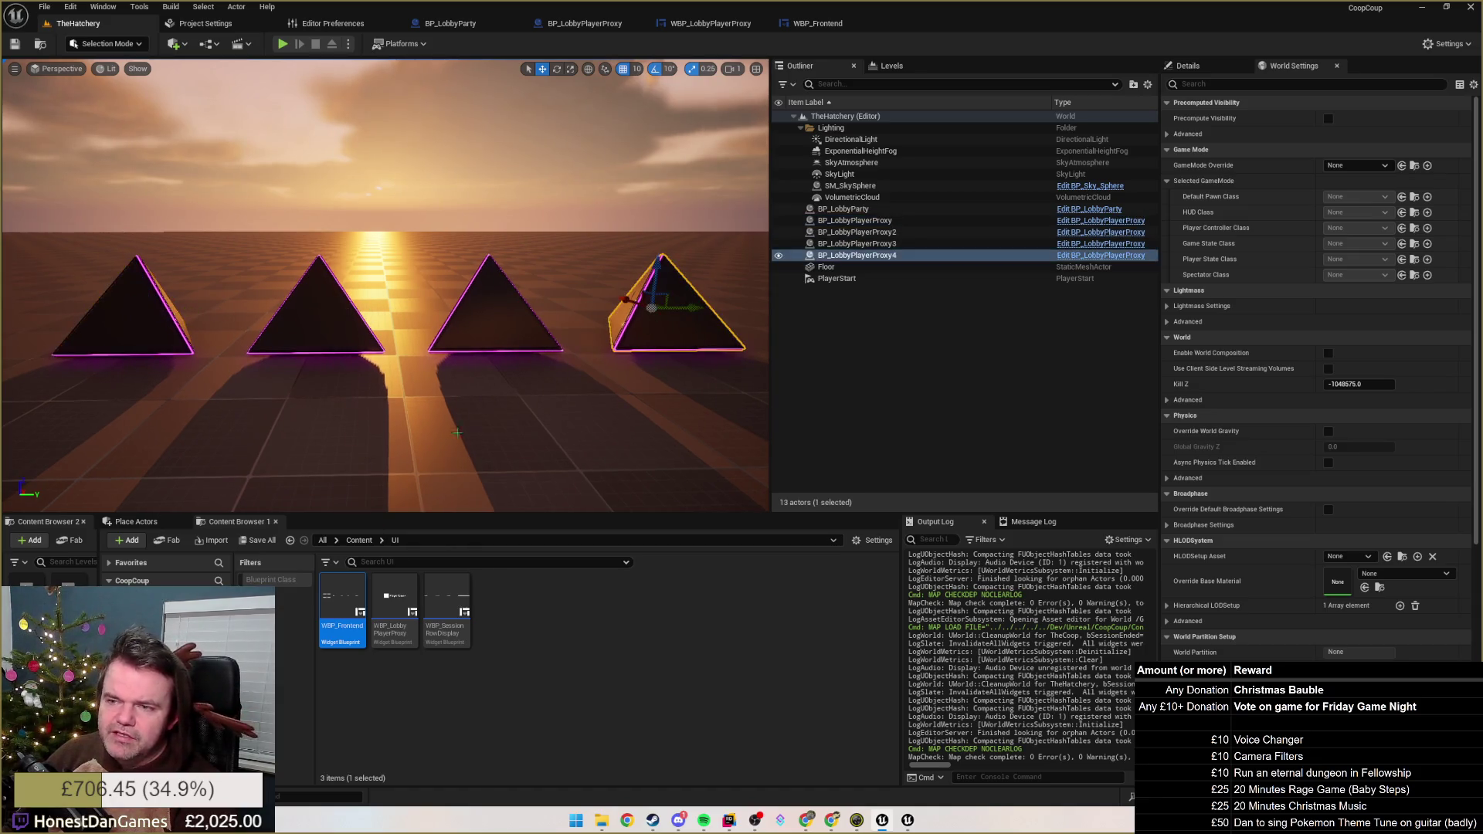